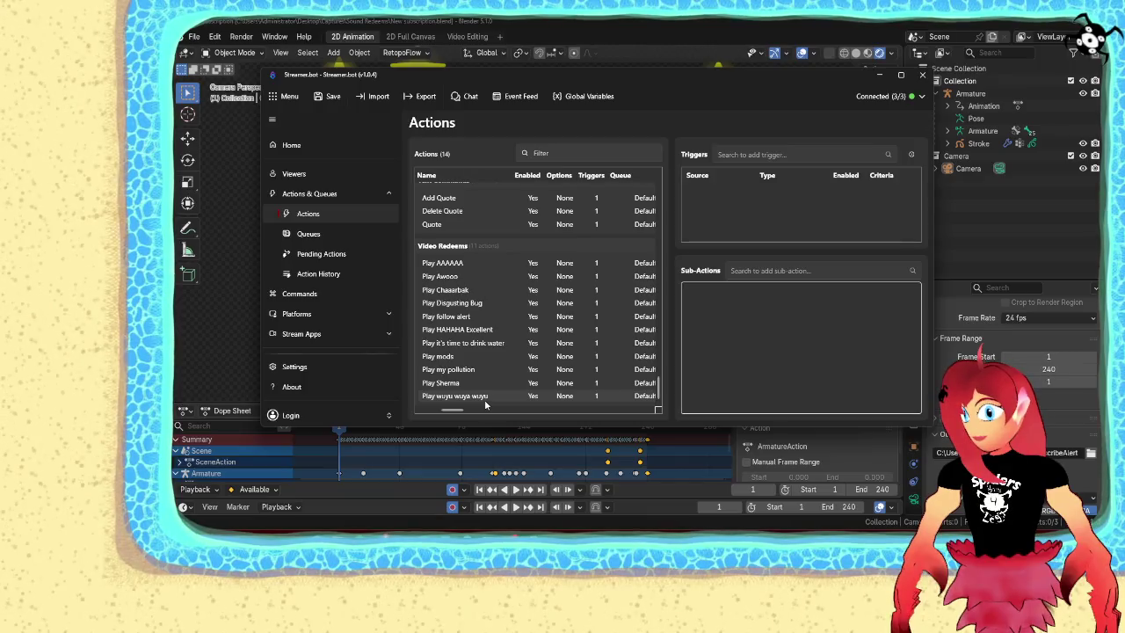
Add an action named 'Play New Subscriber' to the Video Redeems action list
right_click(522, 355)
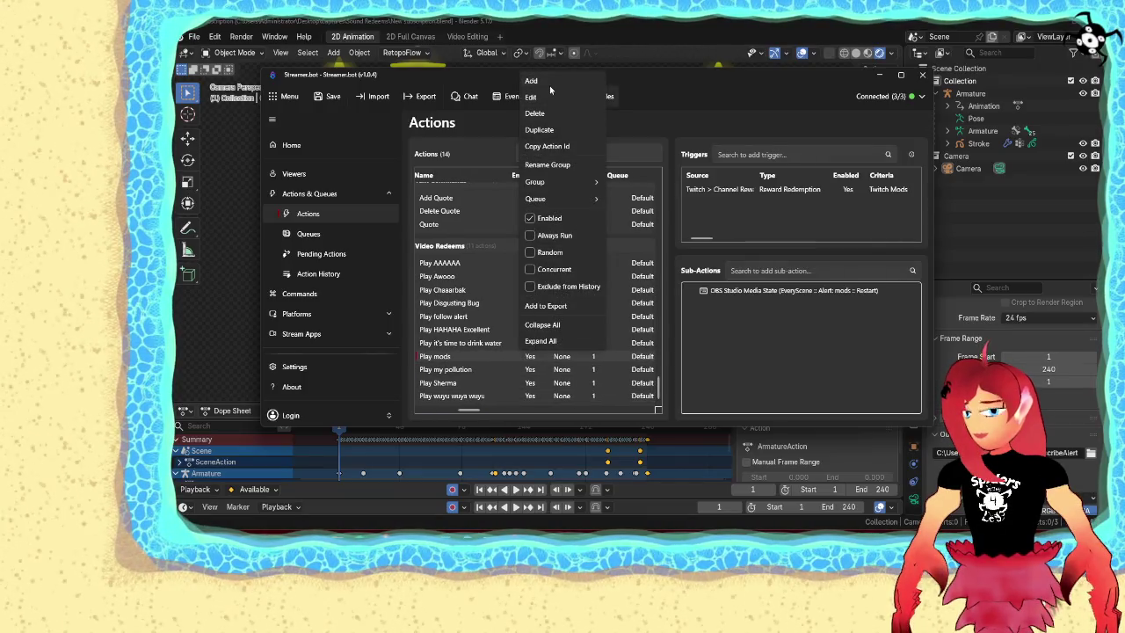
left_click(549, 83)
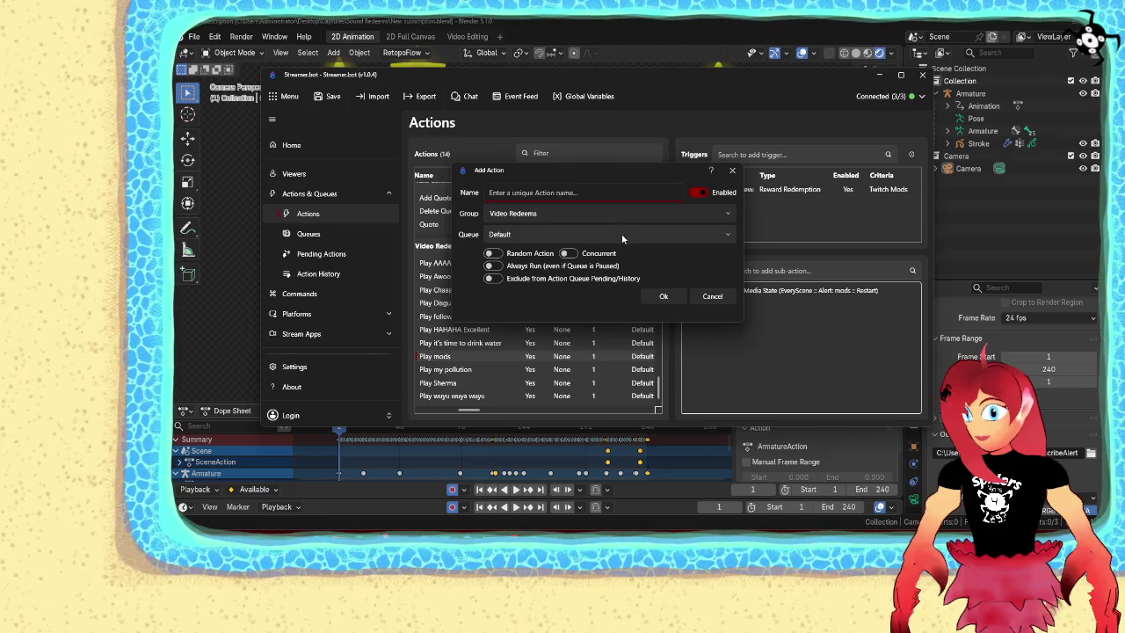
type("Play")
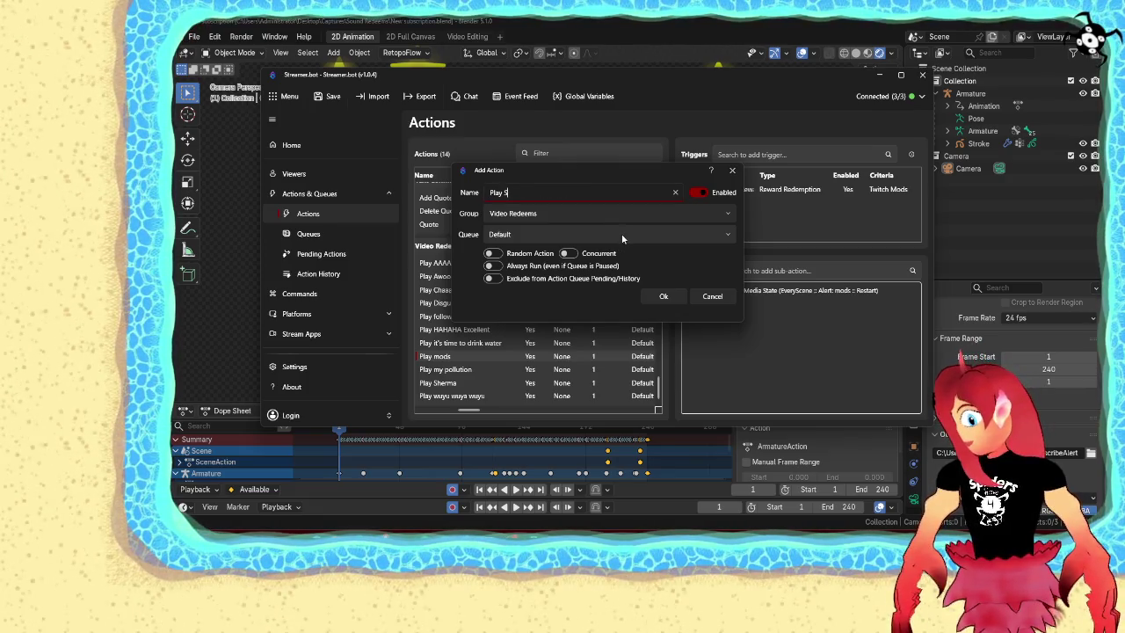
type(" N")
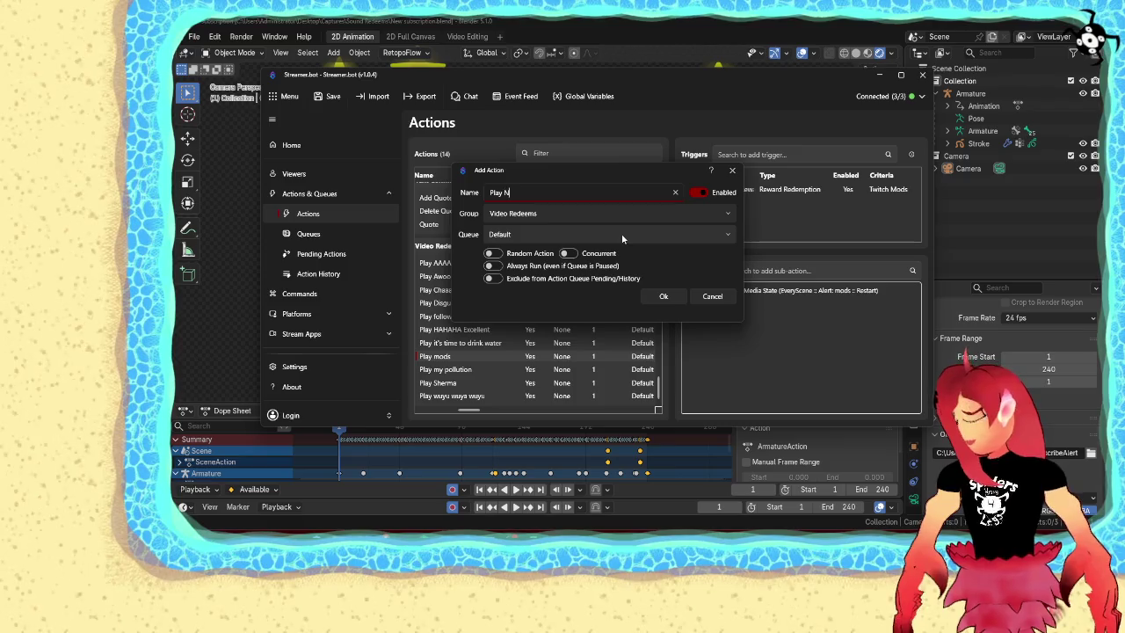
type("ew Subs")
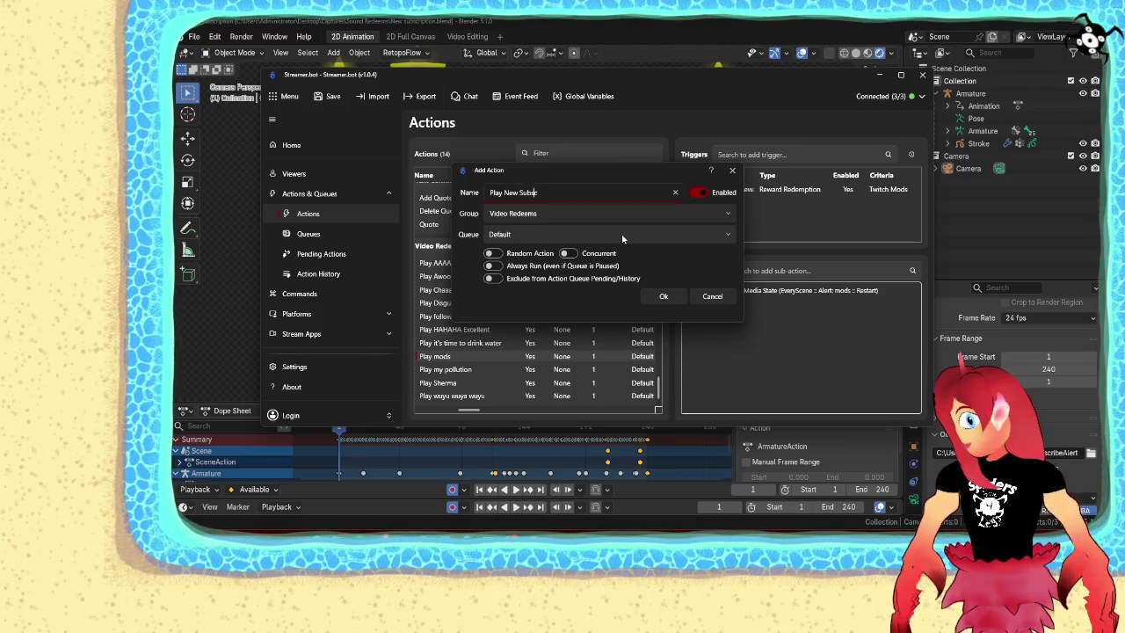
type("cribar")
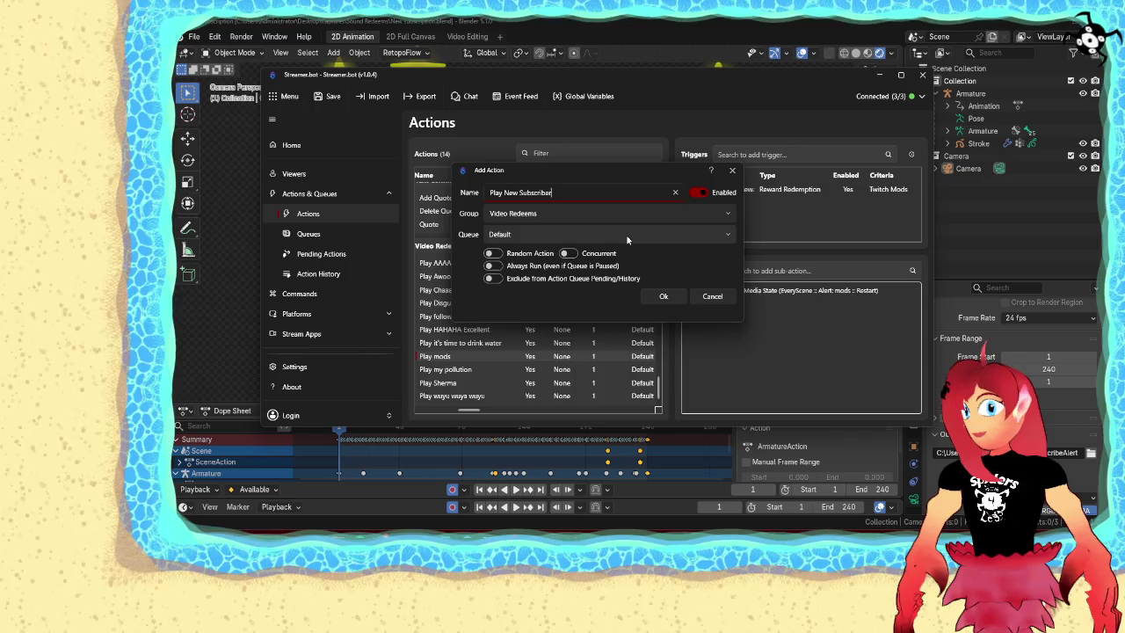
left_click(662, 296)
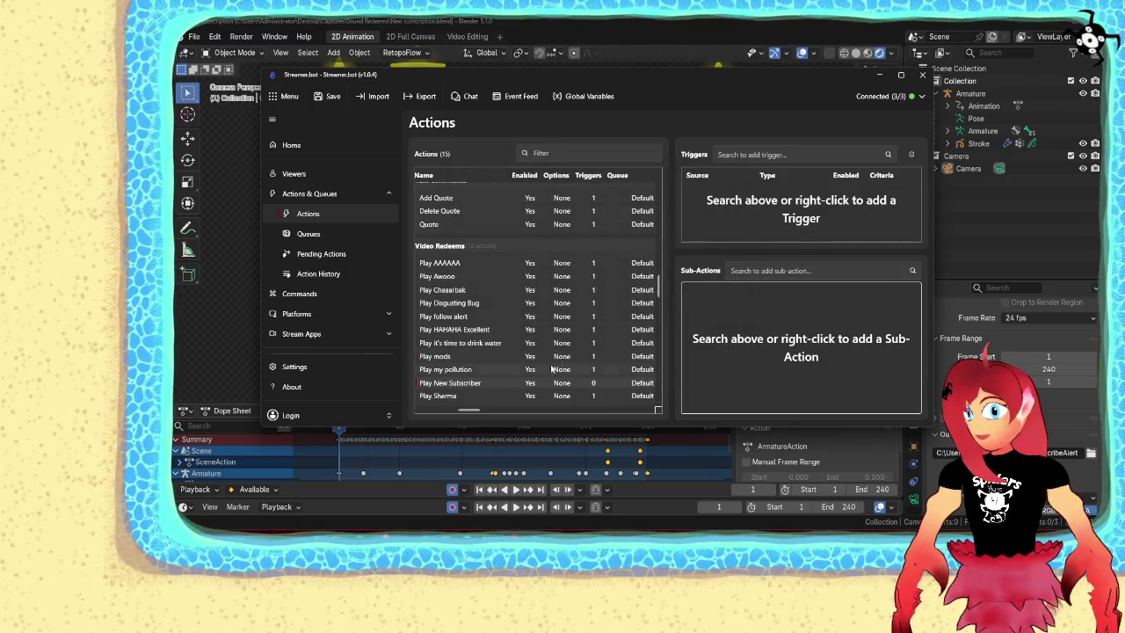
Attach a Twitch Subscriptions > Subscription trigger covering all tiers (criteria Any)
right_click(736, 218)
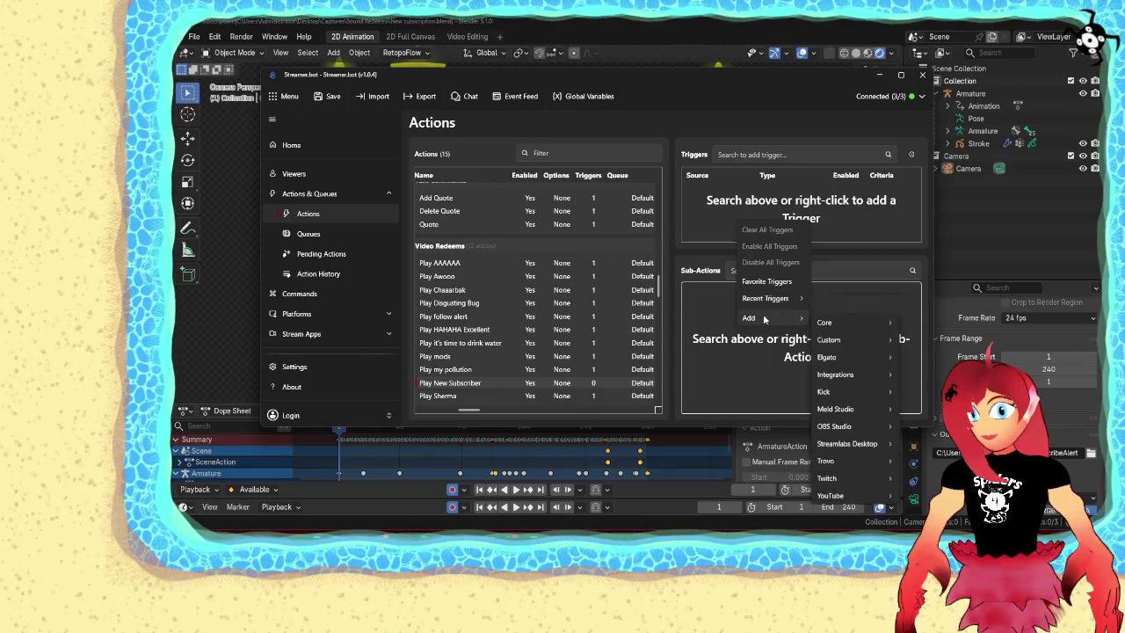
mouse_move(828, 478)
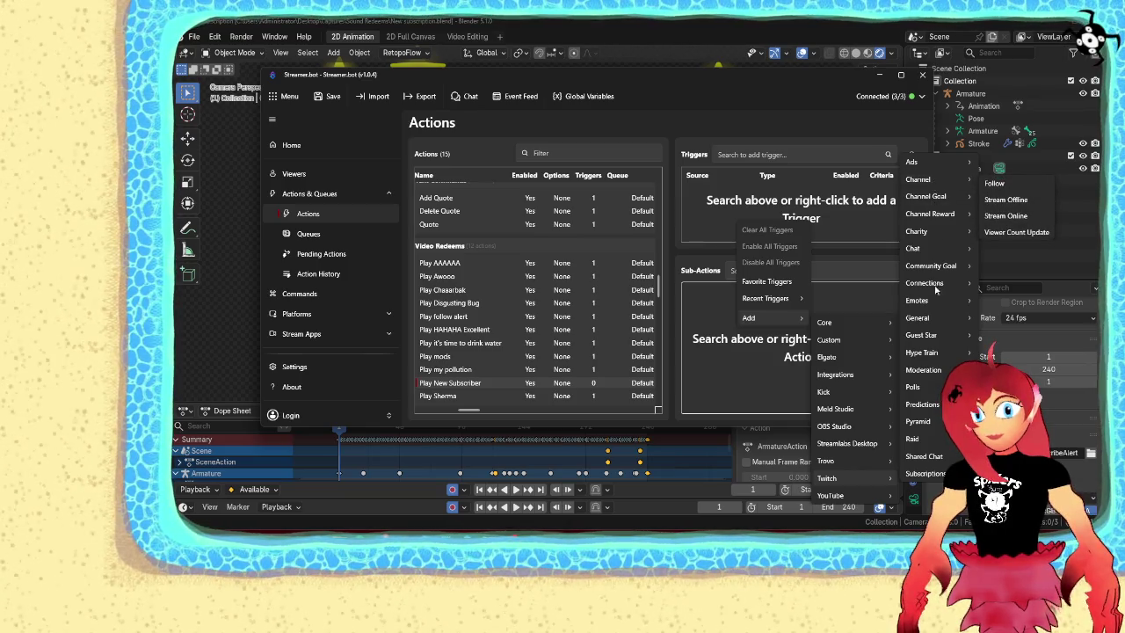
mouse_move(925, 474)
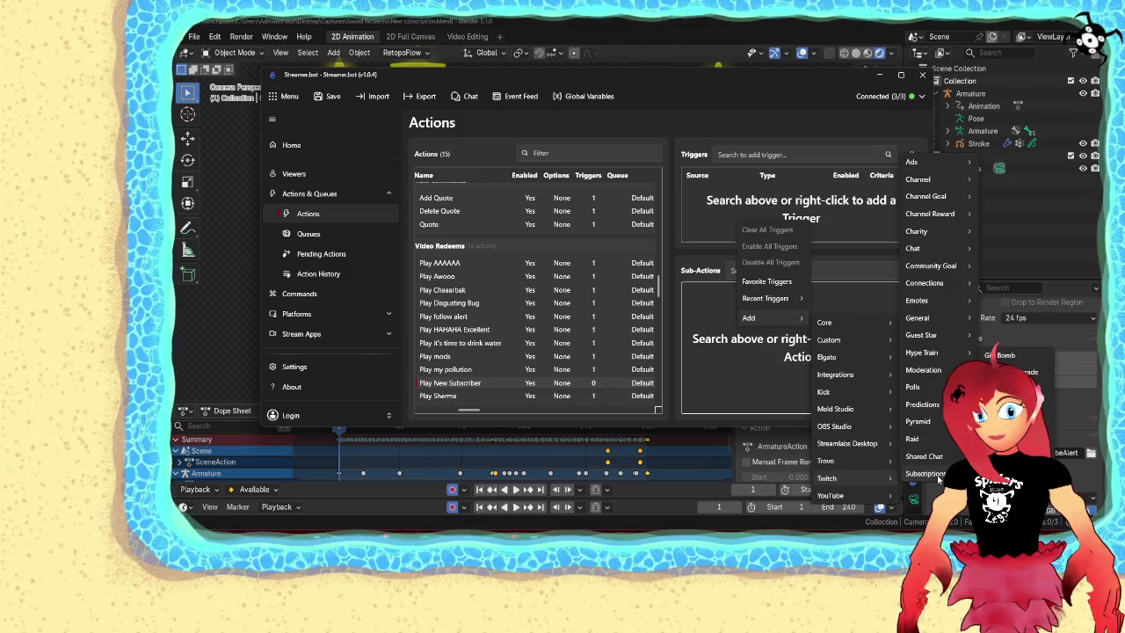
left_click(1011, 458)
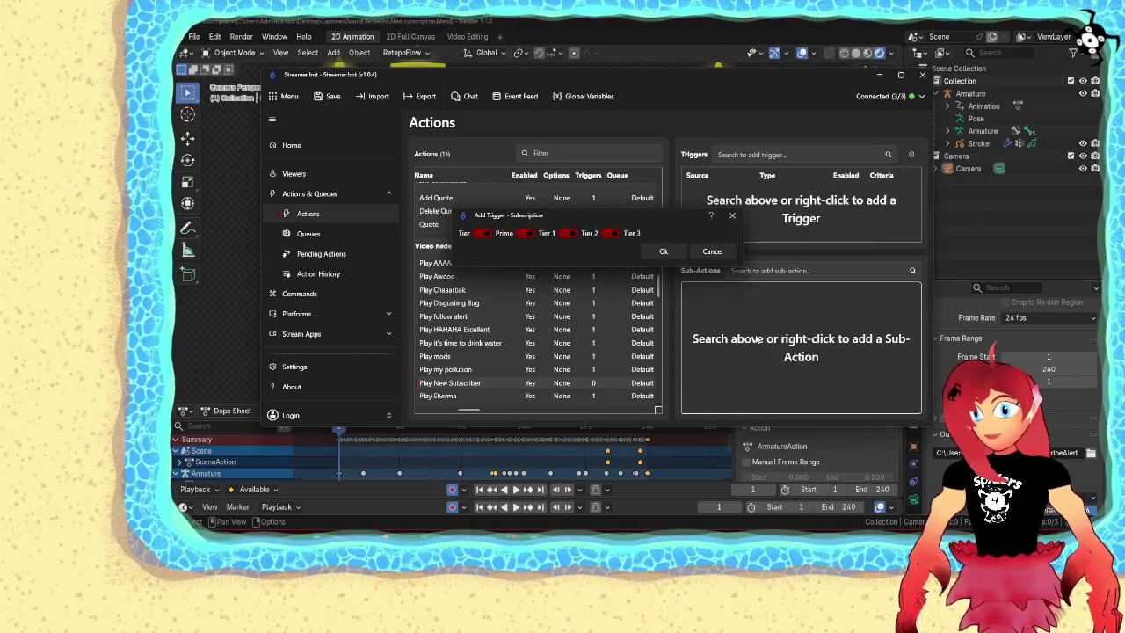
left_click(664, 251)
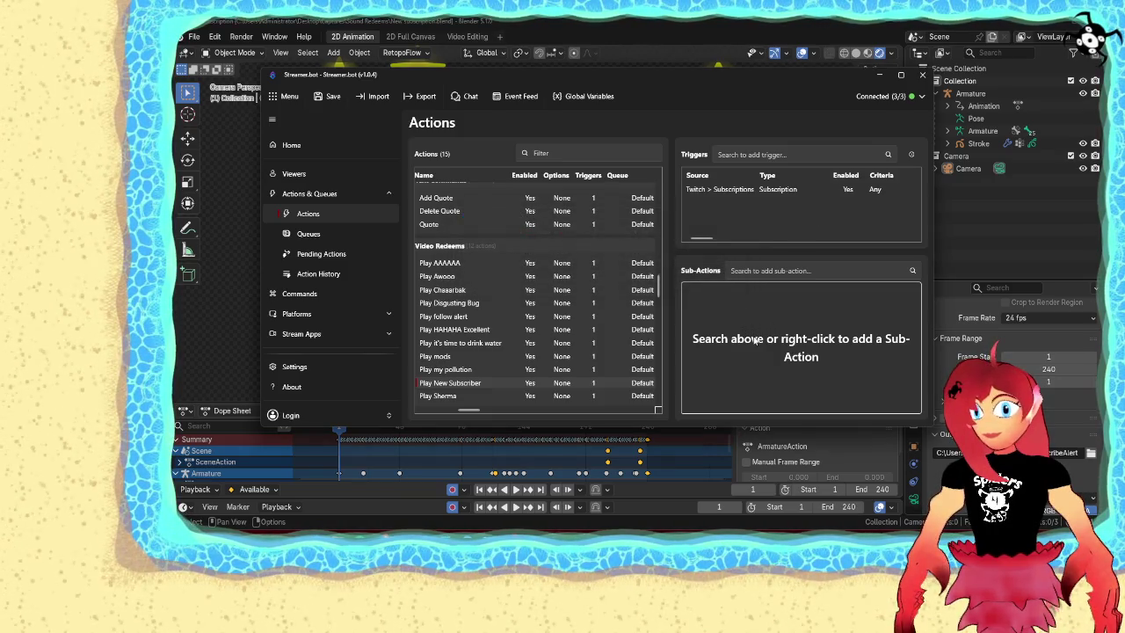
right_click(728, 346)
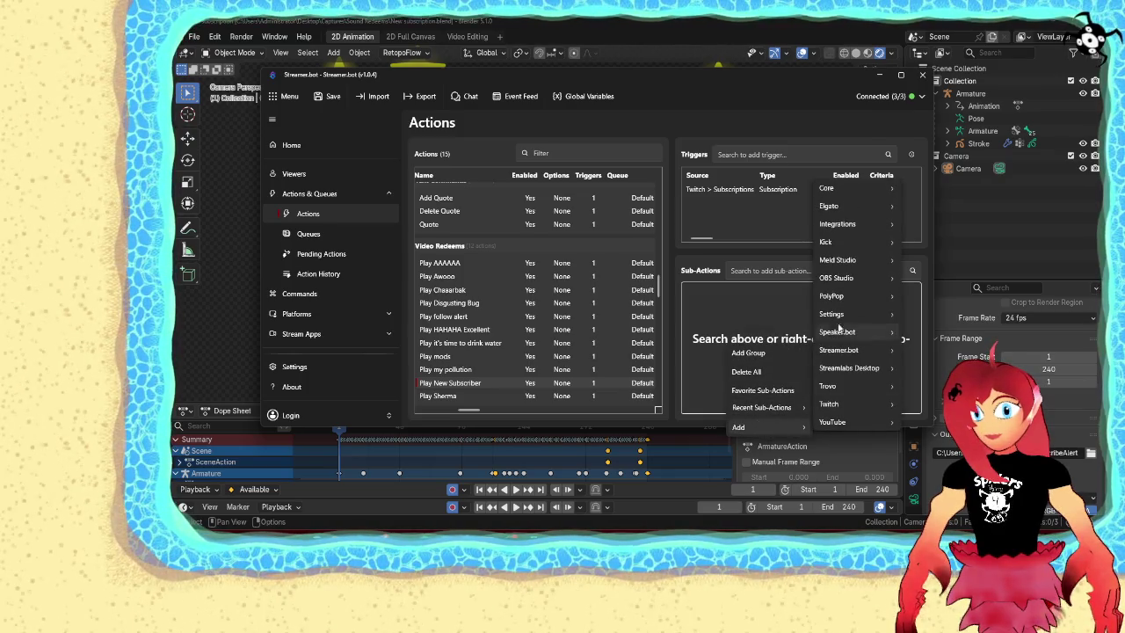
mouse_move(739, 427)
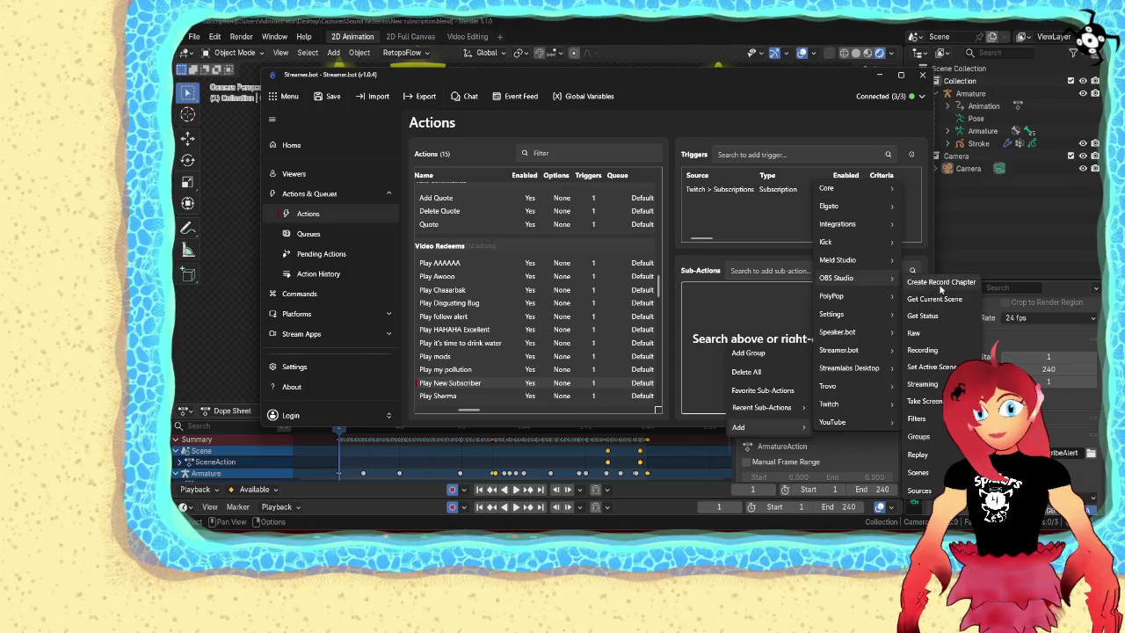
mouse_move(837, 277)
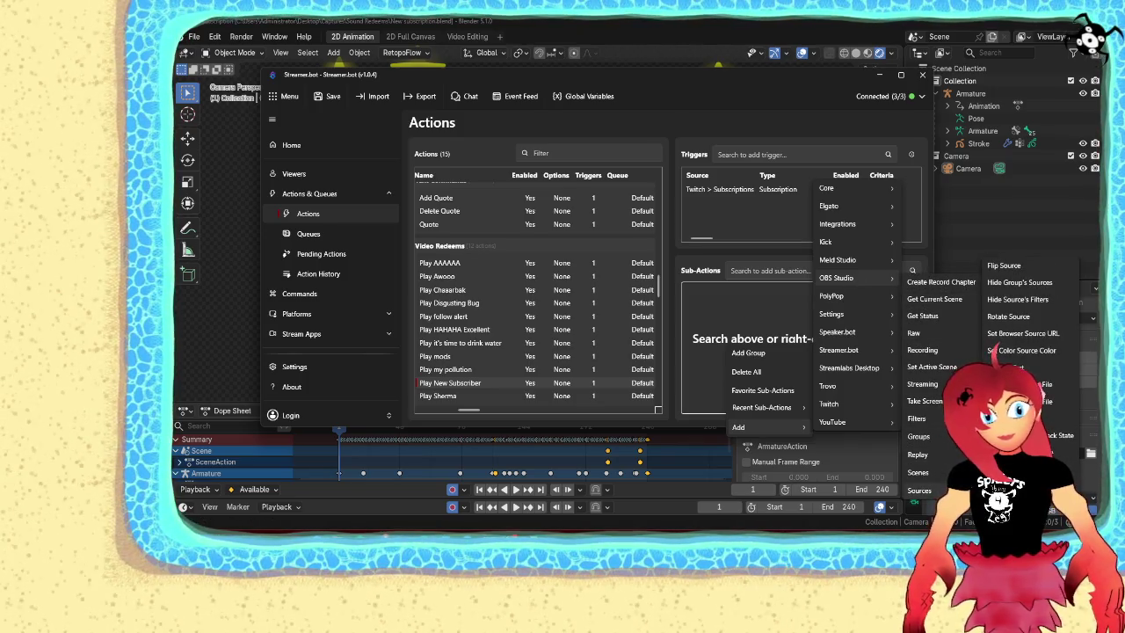
left_click(1019, 384)
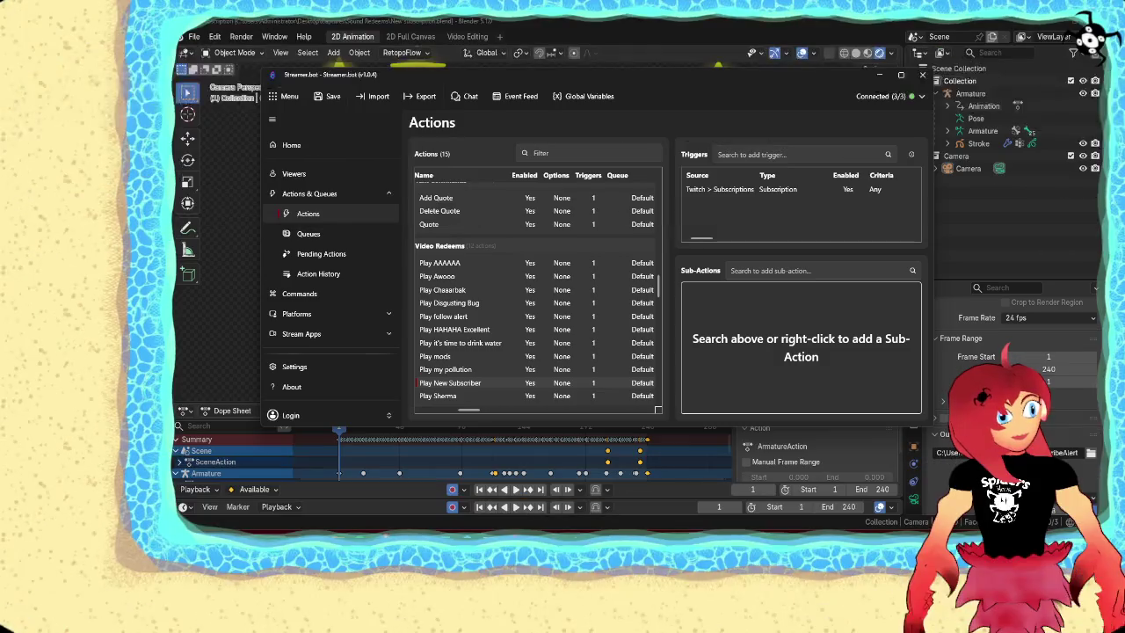
Add an OBS Set Media State sub-action that restarts the Alert: New Subscriber source
right_click(743, 346)
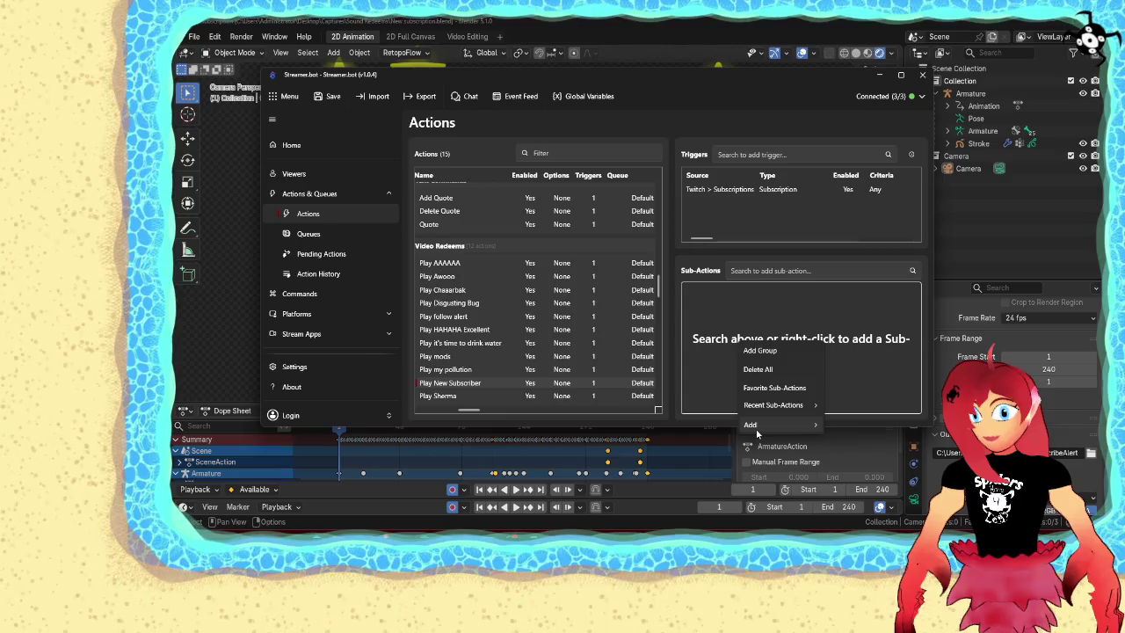
mouse_move(752, 424)
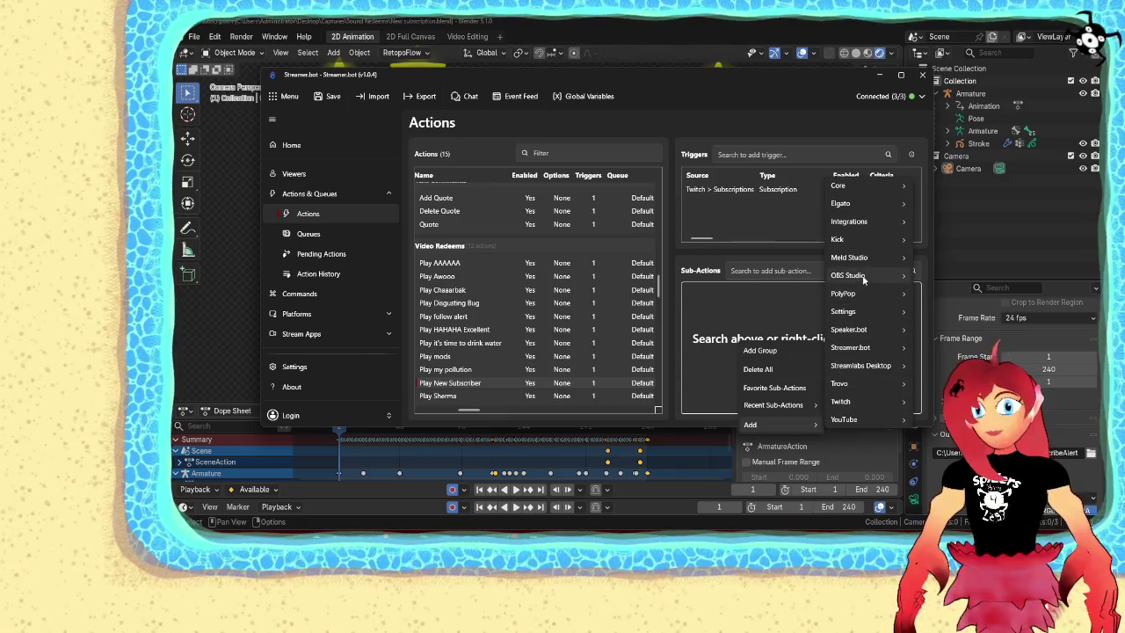
mouse_move(849, 275)
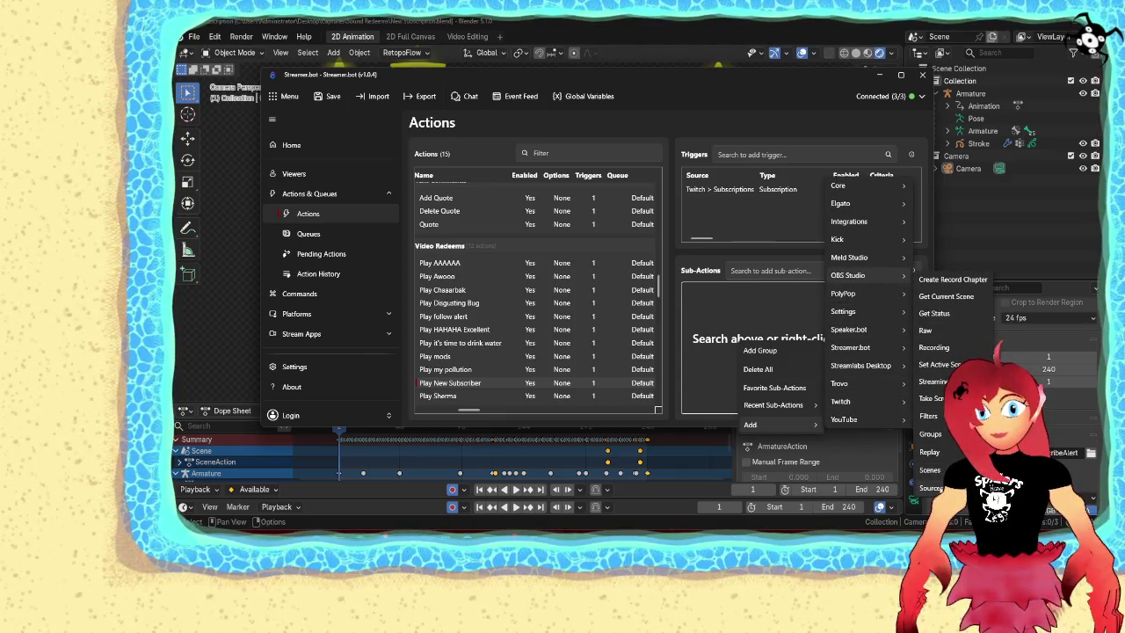
mouse_move(930, 488)
left_click(1037, 450)
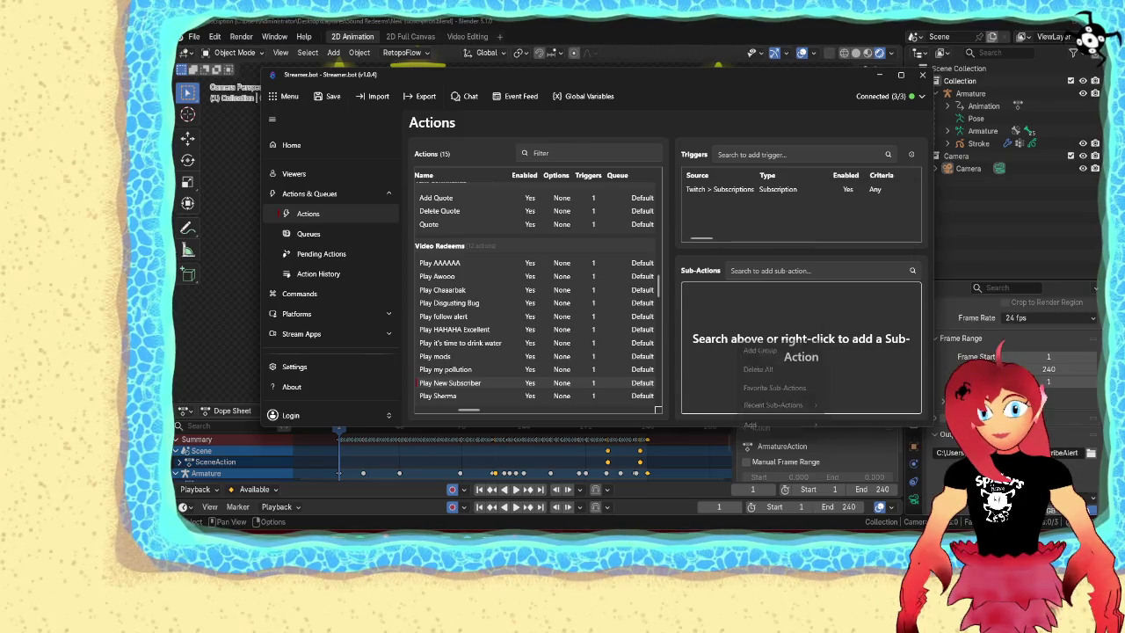
left_click(565, 242)
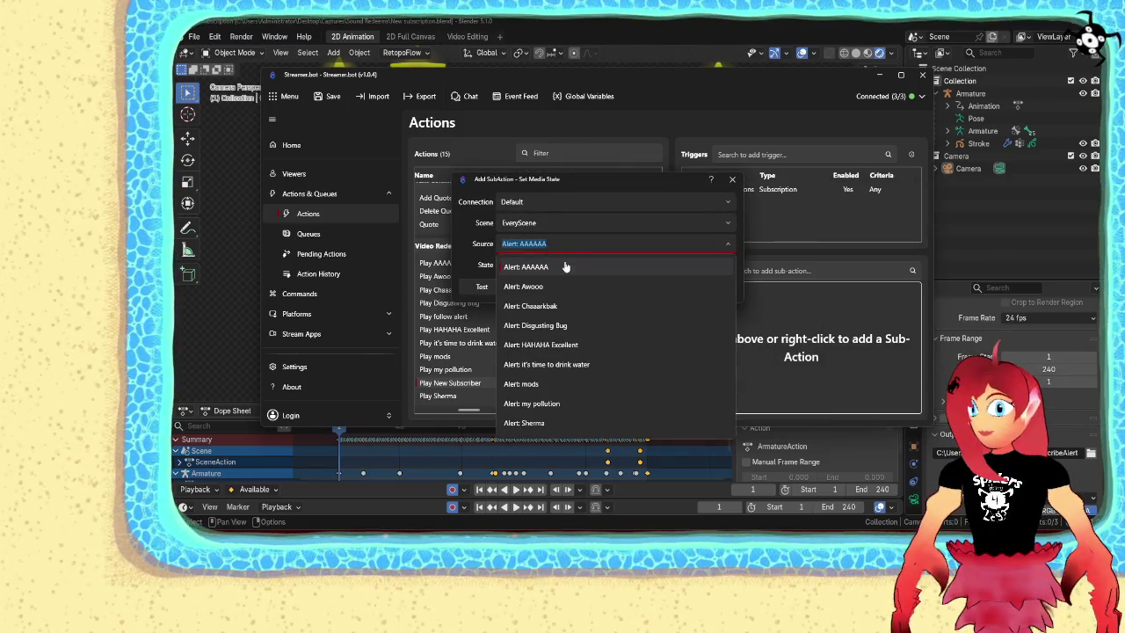
scroll(572, 349, "down", 1)
left_click(554, 427)
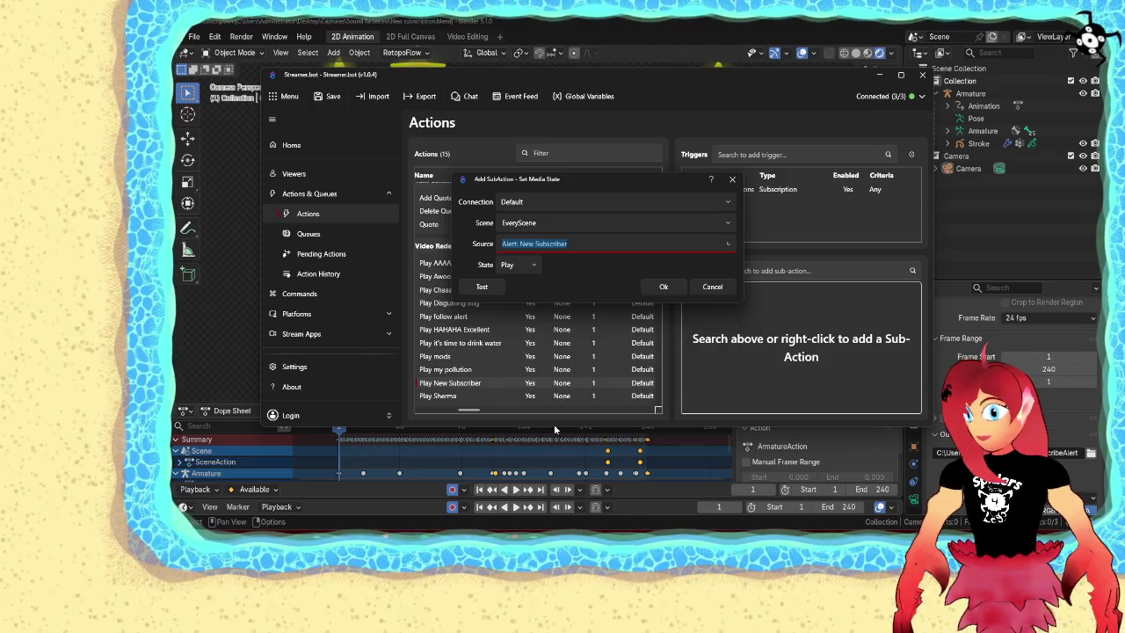
left_click(530, 264)
left_click(515, 326)
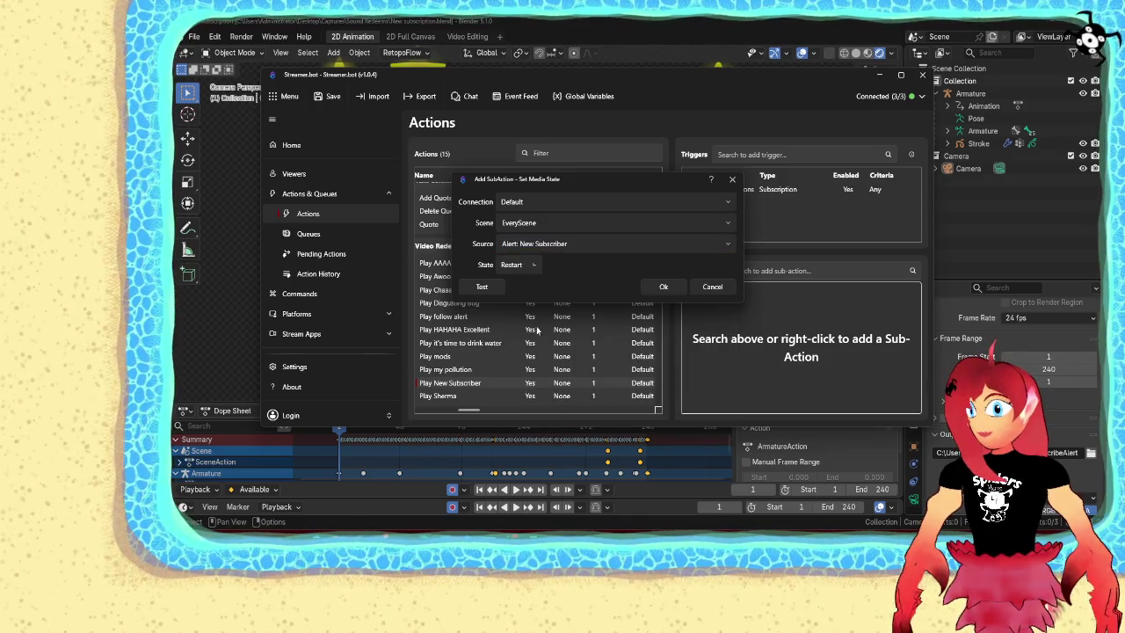
left_click(663, 290)
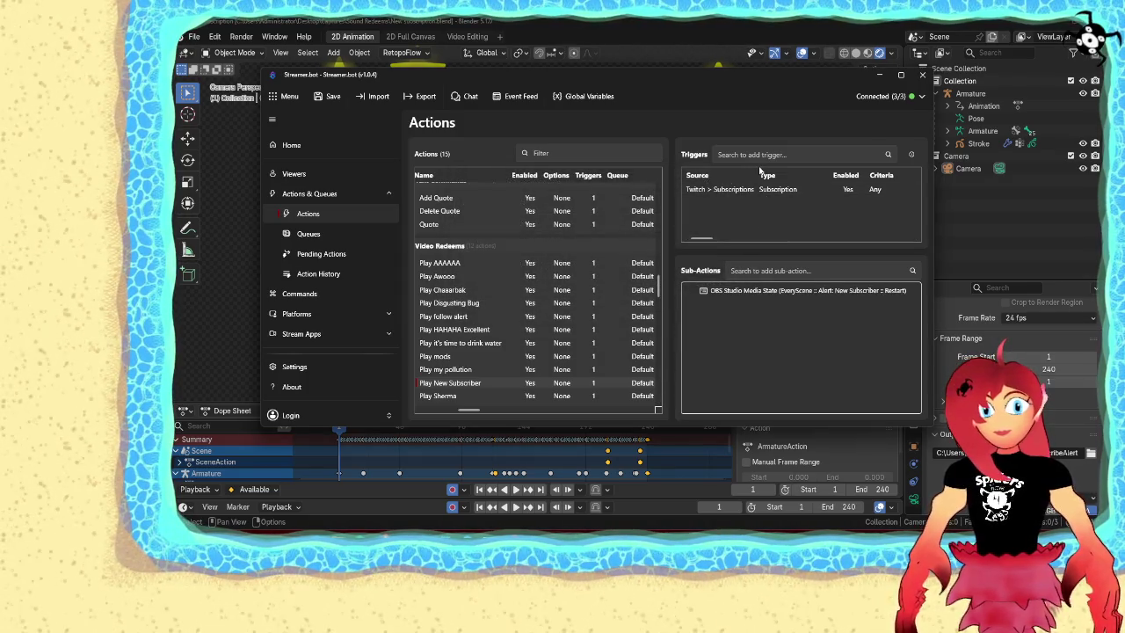
right_click(740, 191)
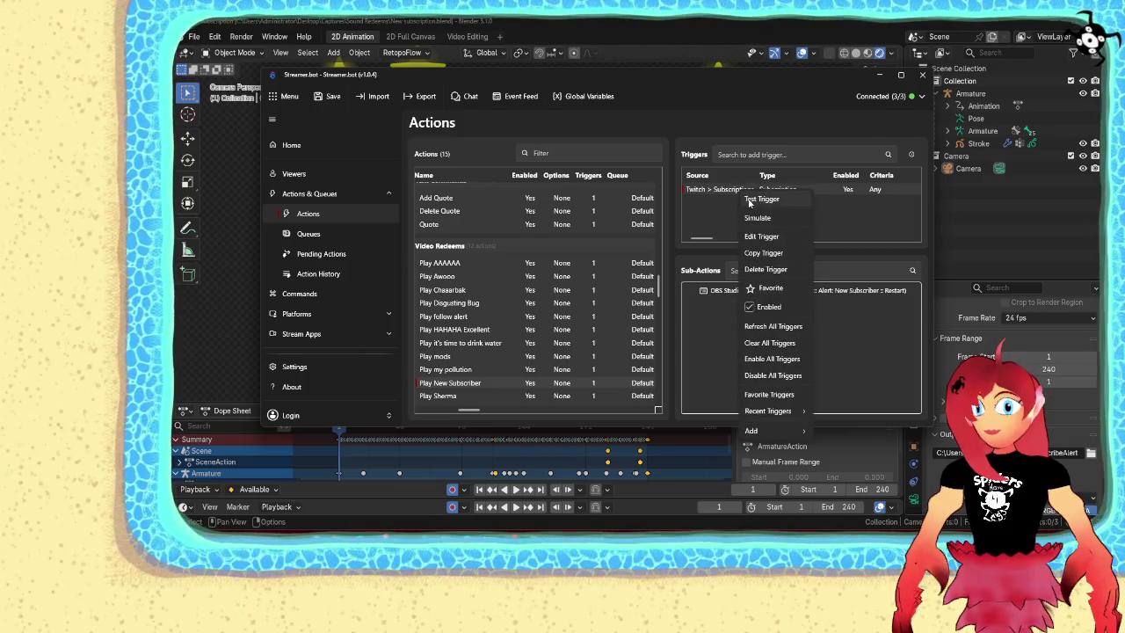
left_click(748, 198)
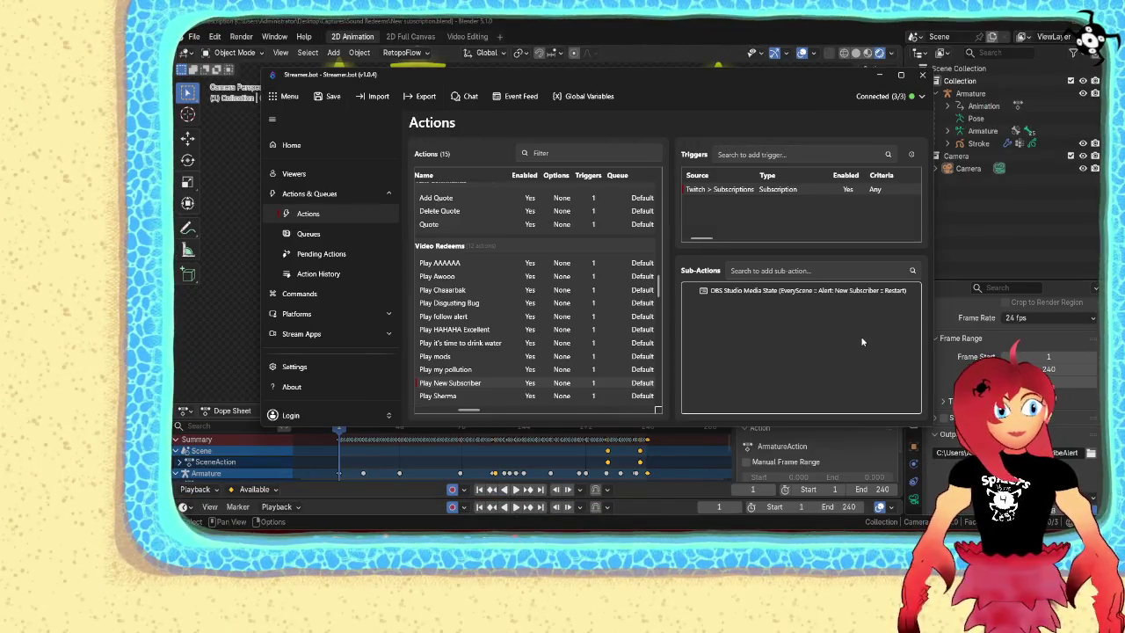
Add a Core Delay sub-action of 9 ms after the media restart
right_click(819, 331)
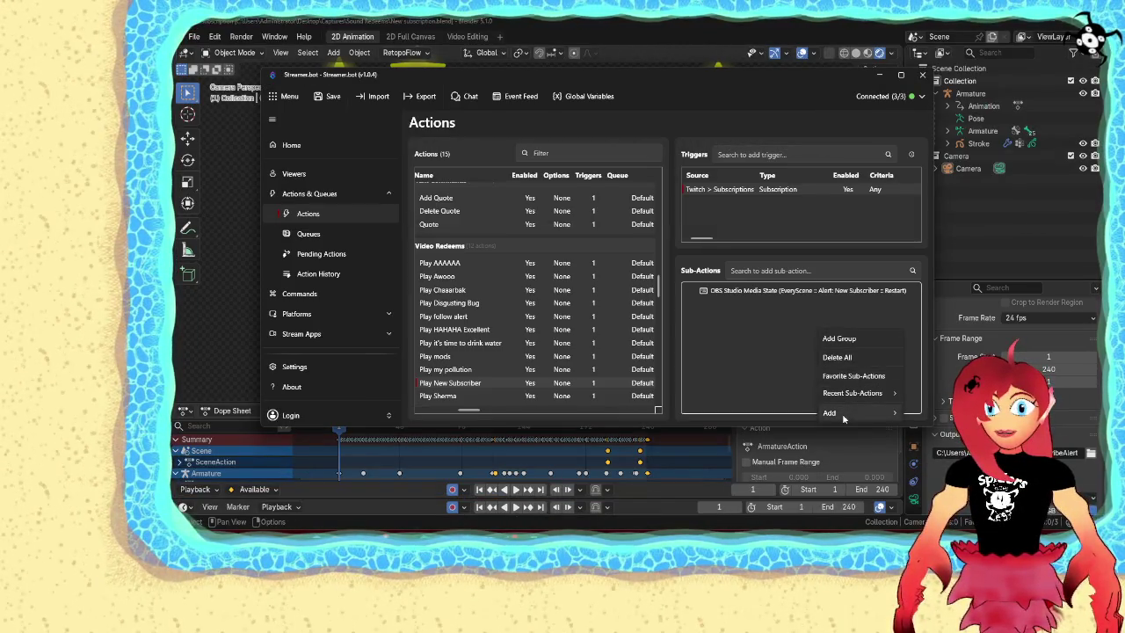
mouse_move(940, 174)
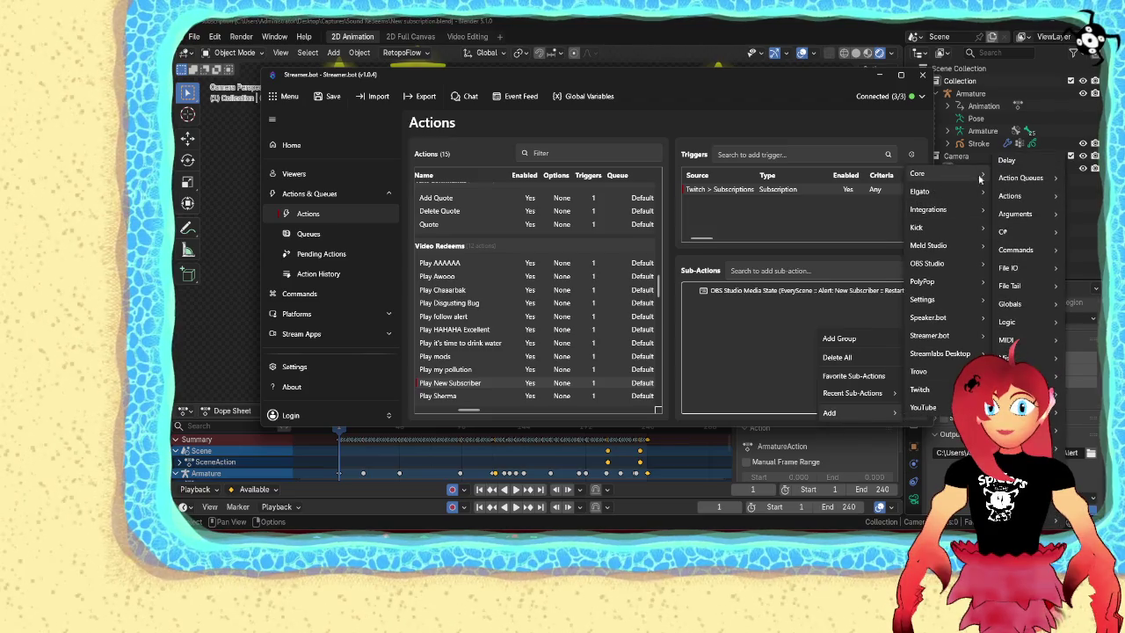
left_click(1007, 160)
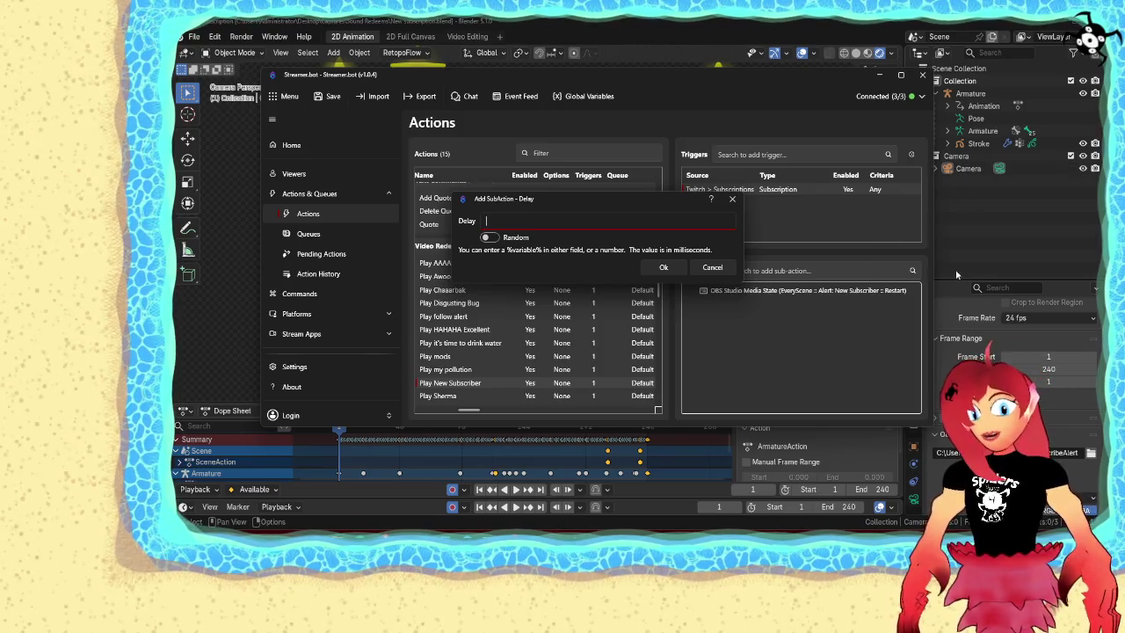
type("59")
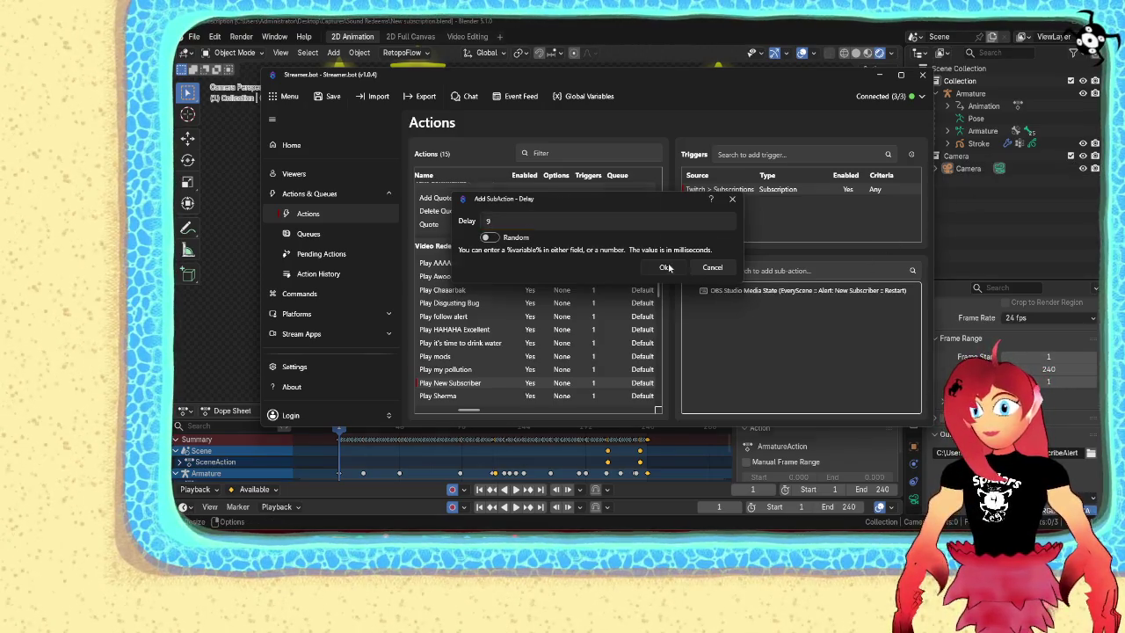
left_click(666, 267)
Add a Set Source Visibility State sub-action setting Alert: New Subscriber to Hidden
right_click(759, 366)
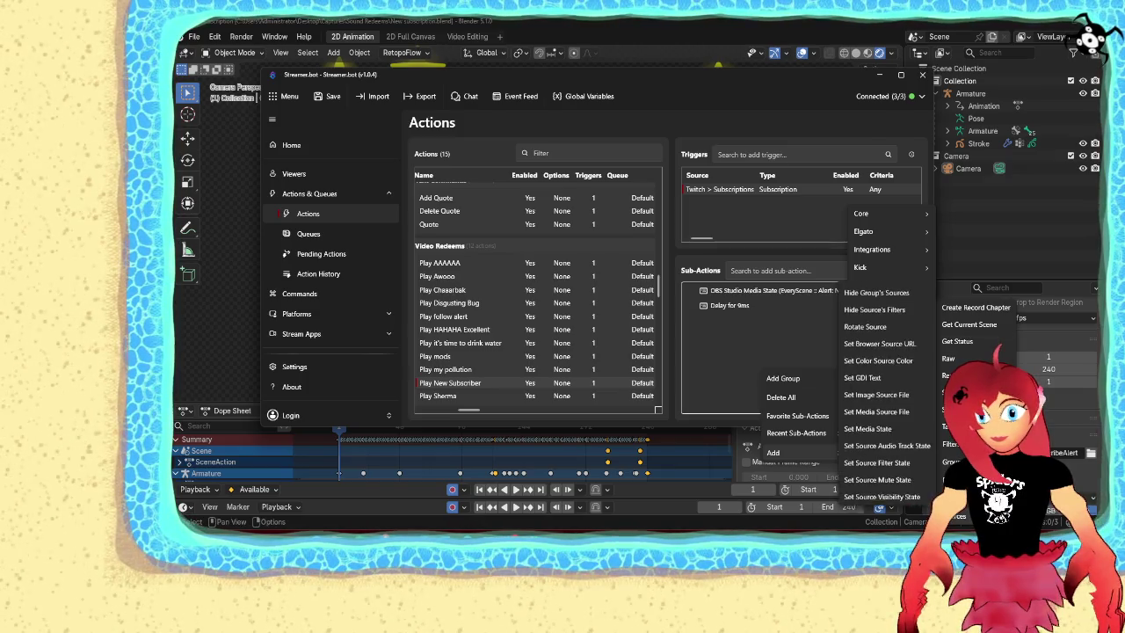
mouse_move(958, 515)
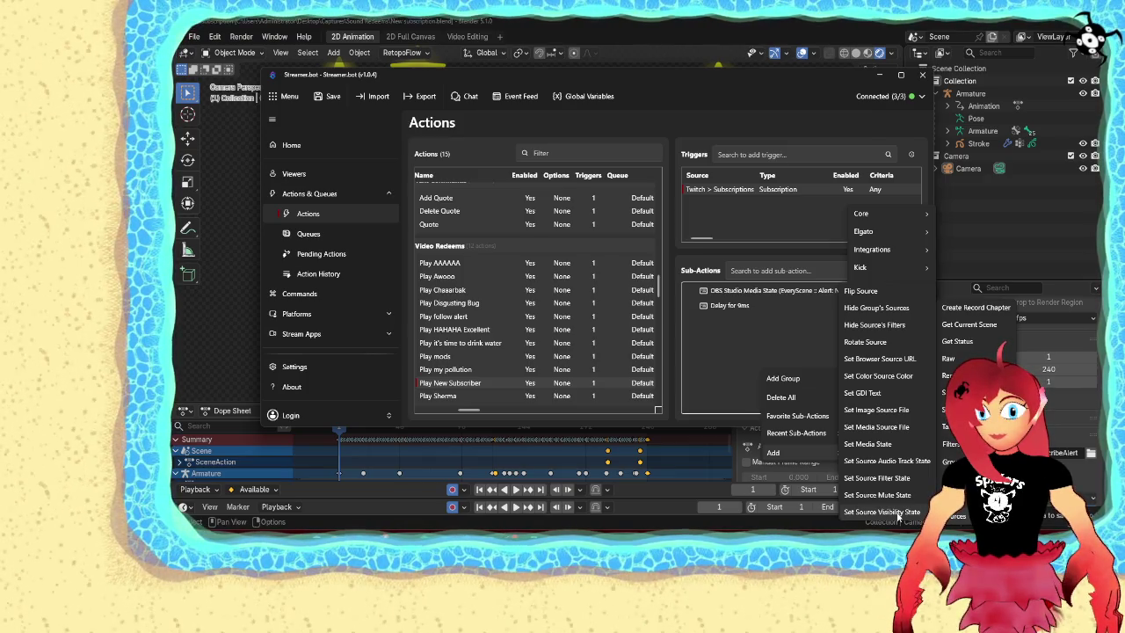
left_click(899, 513)
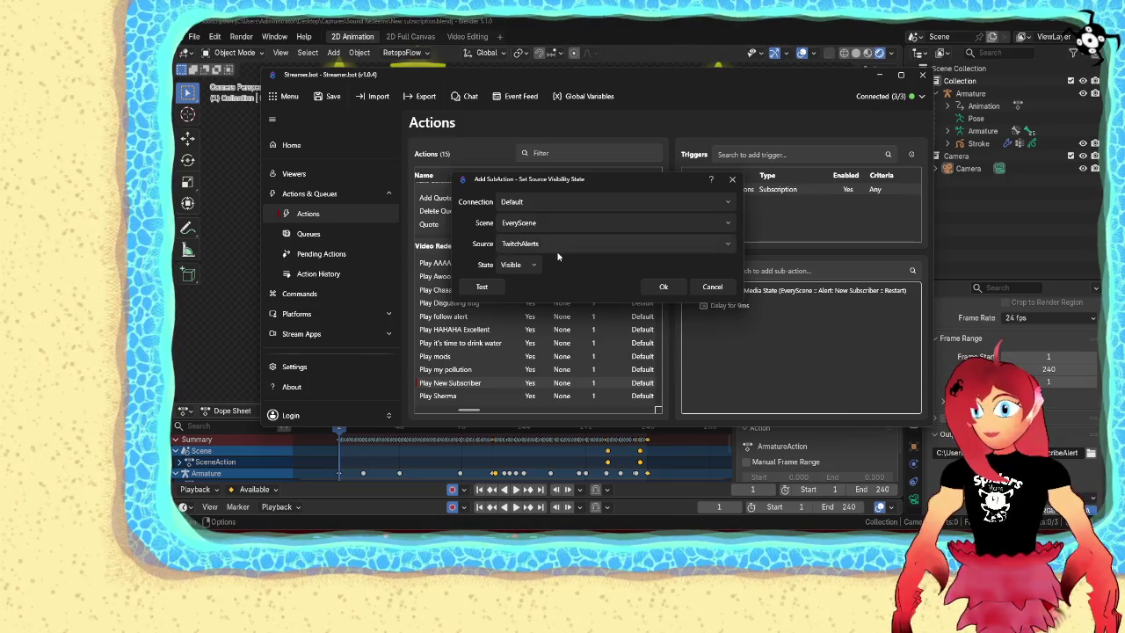
left_click(567, 223)
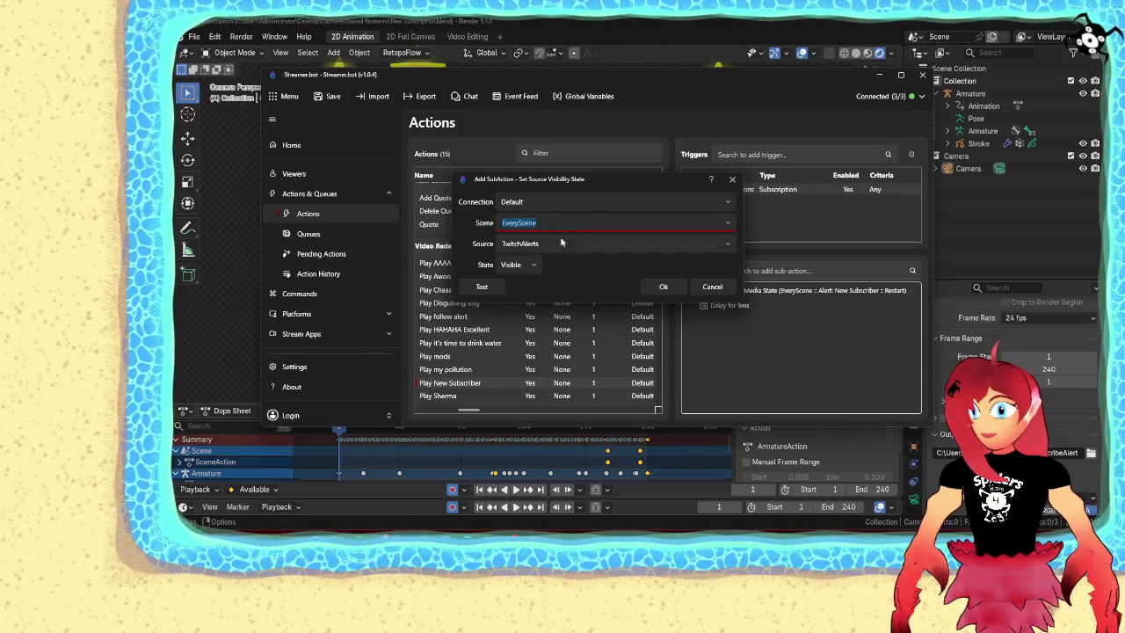
left_click(563, 242)
left_click(725, 246)
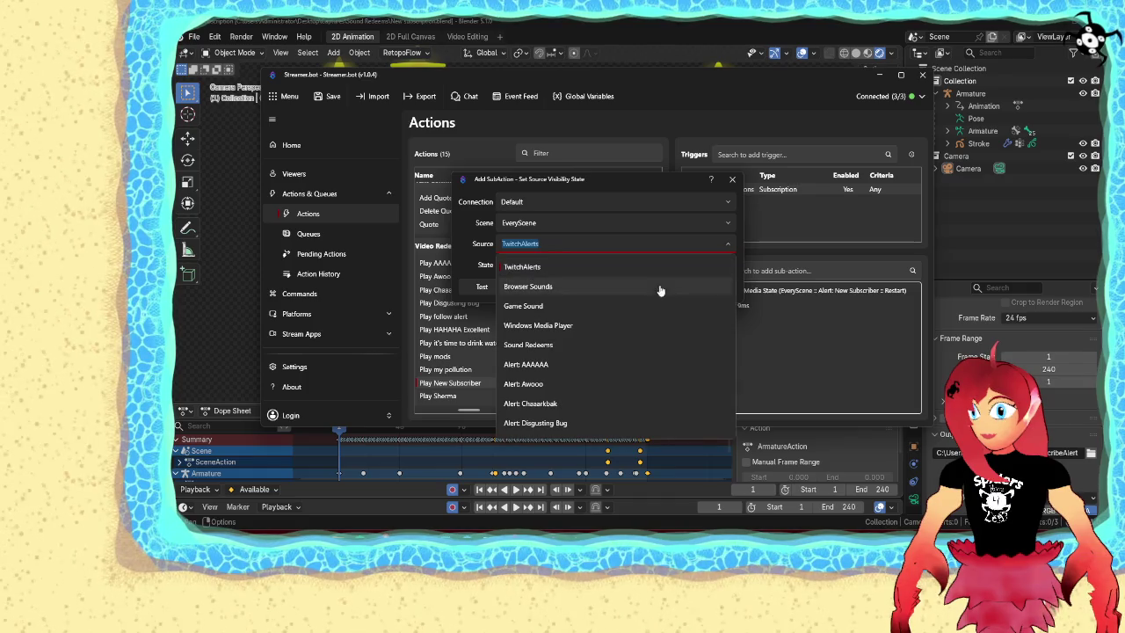
scroll(596, 361, "down", 3)
scroll(596, 361, "down", 2)
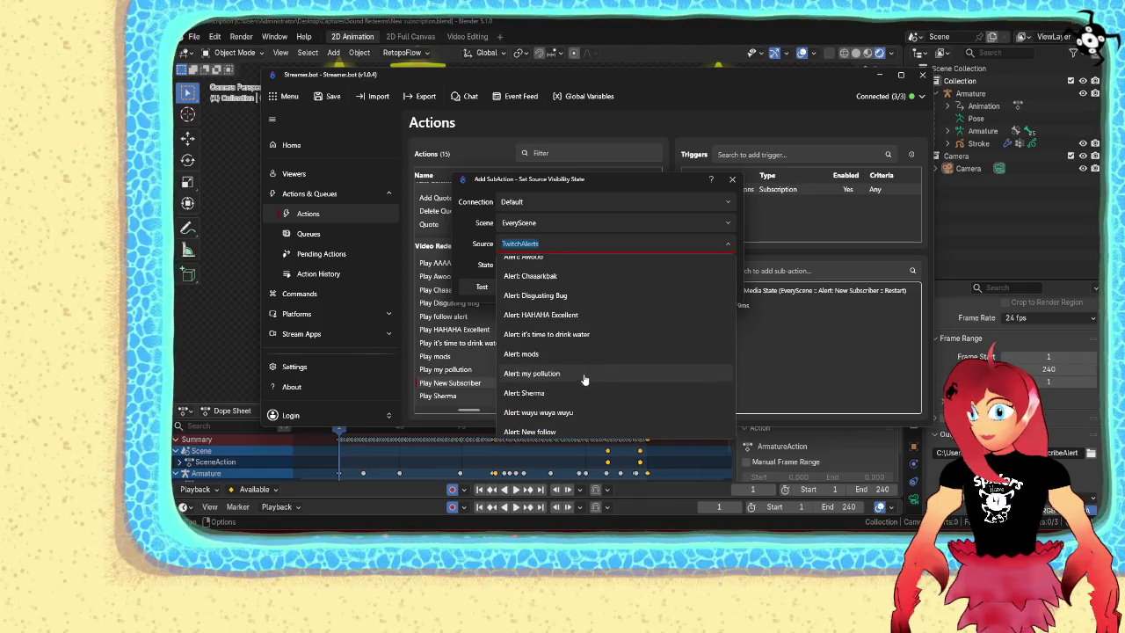
left_click(580, 428)
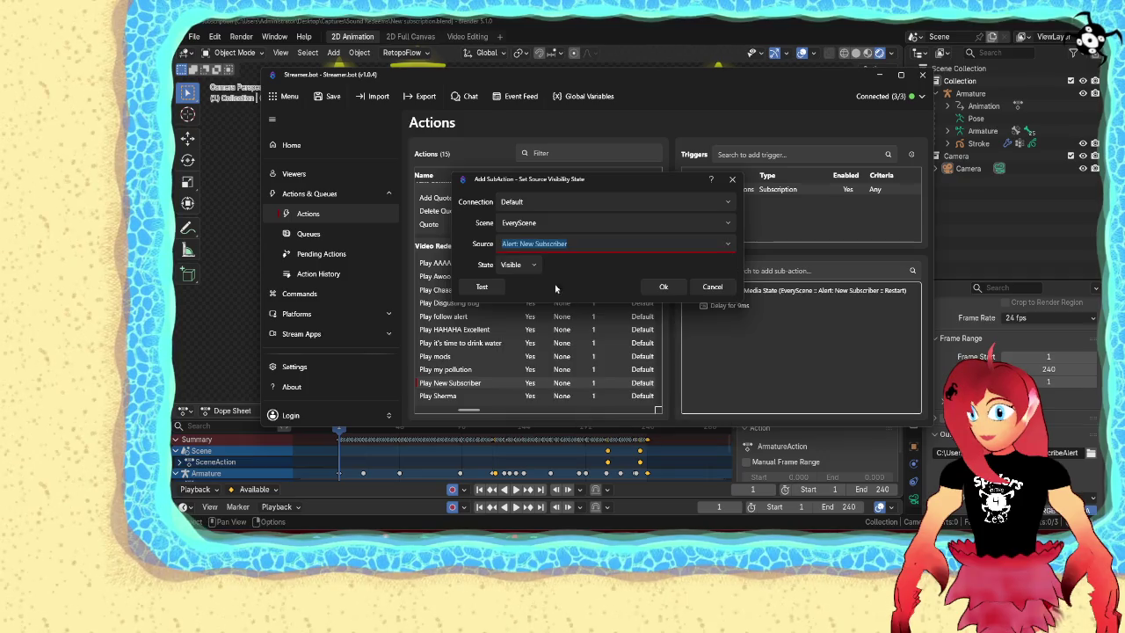
left_click(527, 265)
left_click(519, 307)
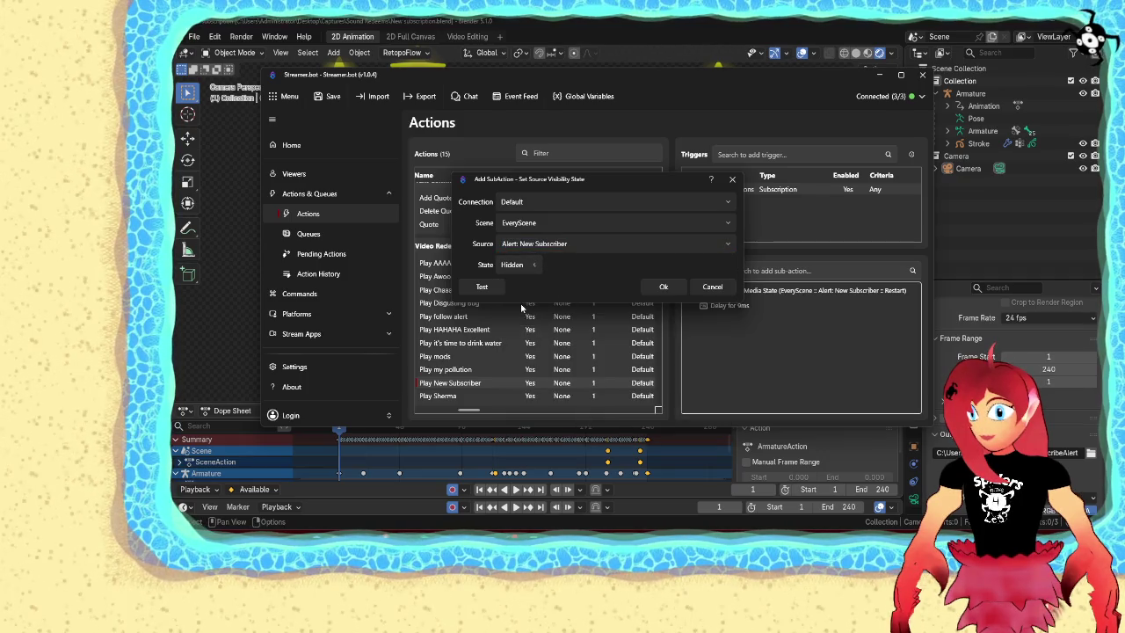
left_click(664, 289)
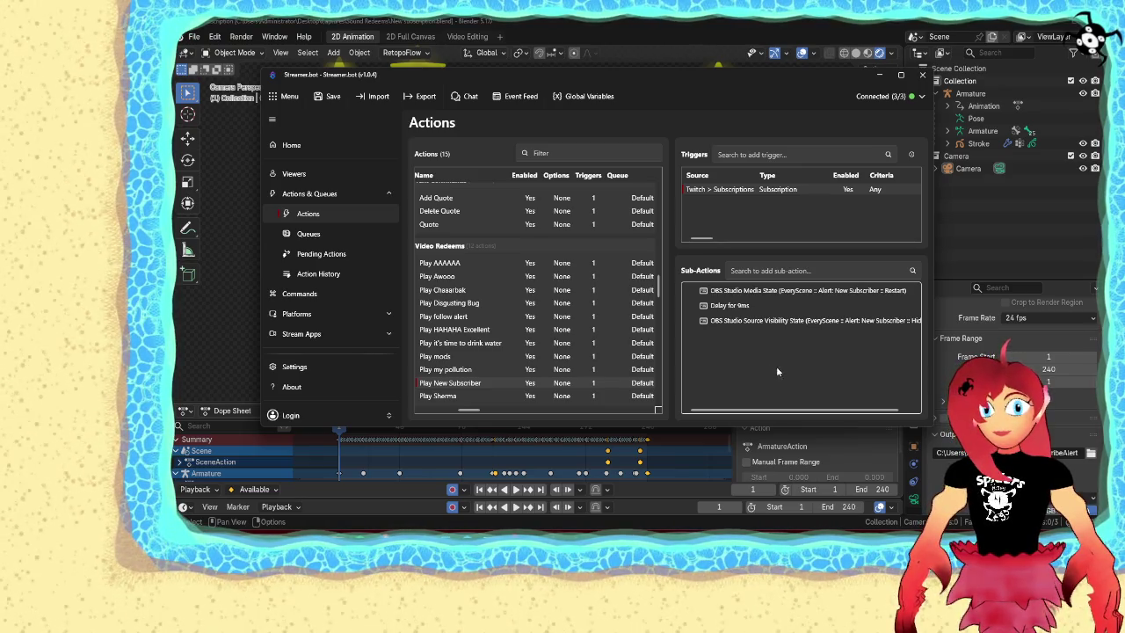
Run Test Trigger on the Subscriptions trigger
right_click(767, 192)
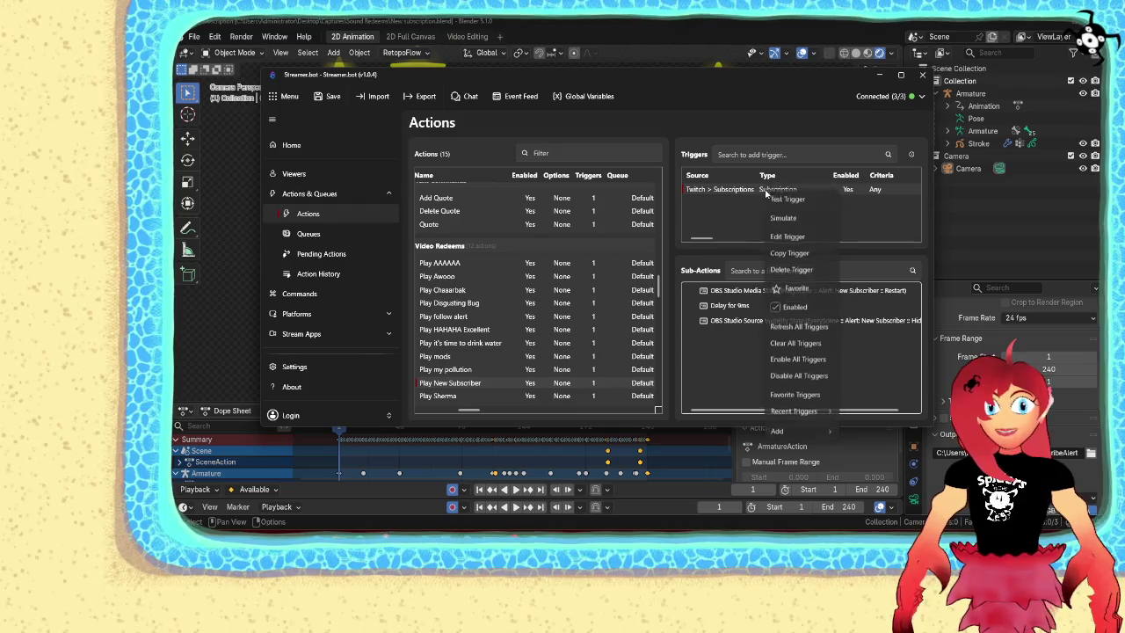
left_click(791, 249)
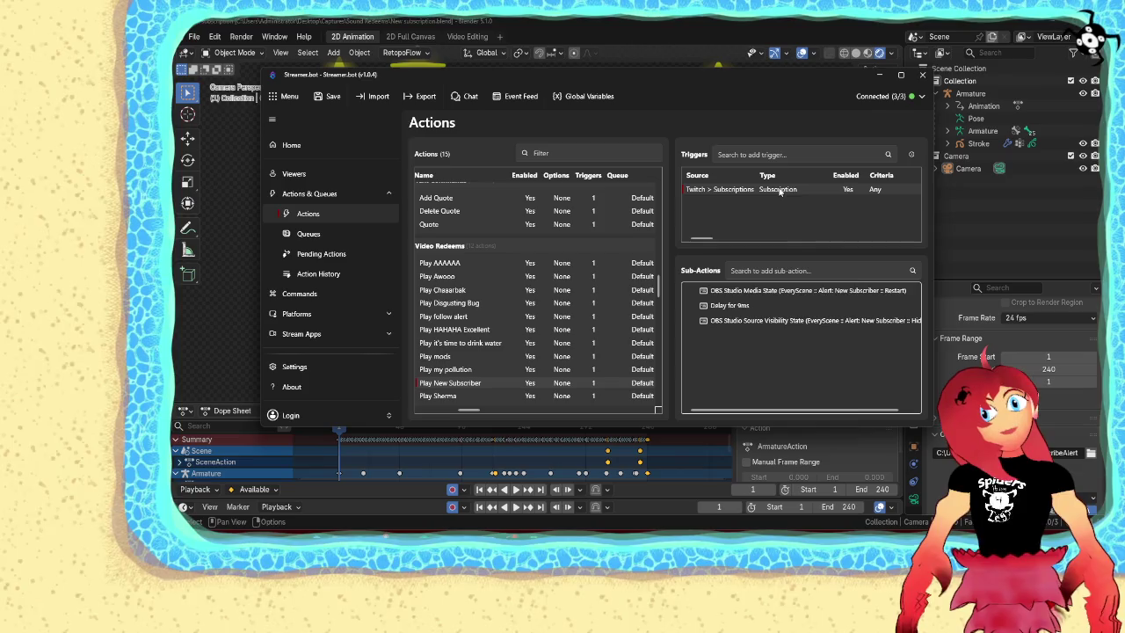
right_click(778, 191)
left_click(791, 198)
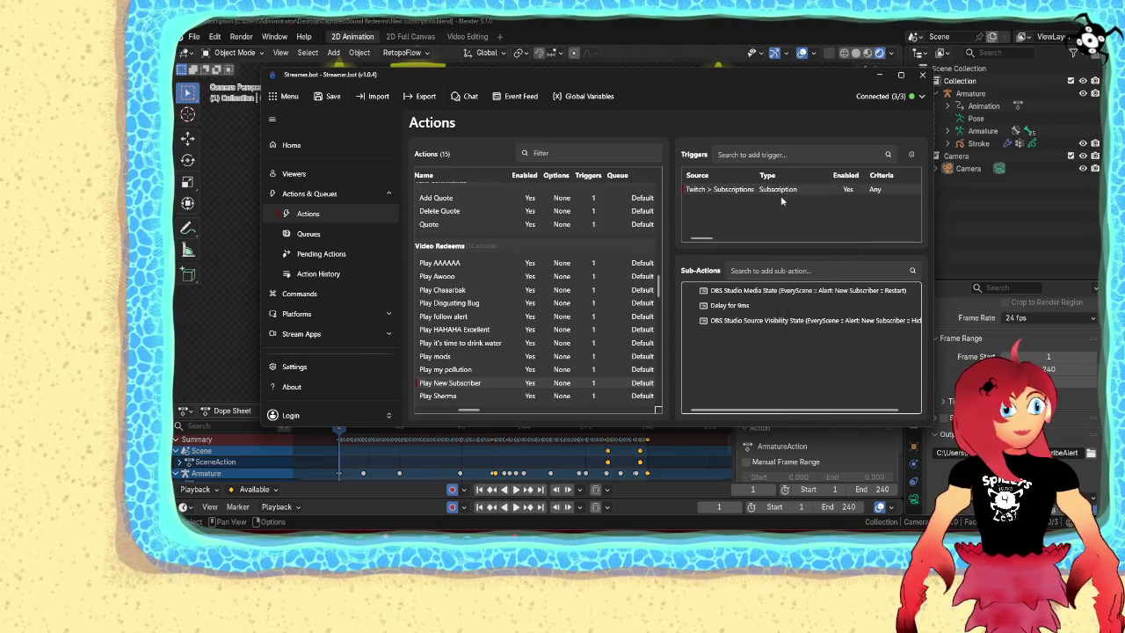
right_click(780, 195)
left_click(789, 209)
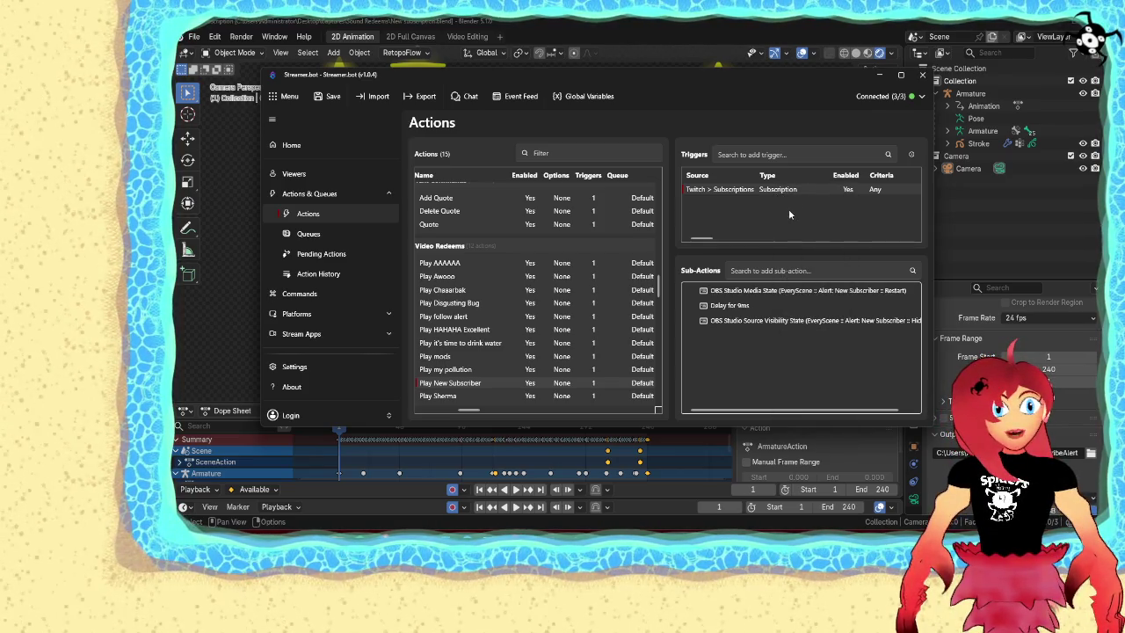
Change the delay sub-action to 9000 ms and test the Subscriptions trigger again
double_click(746, 308)
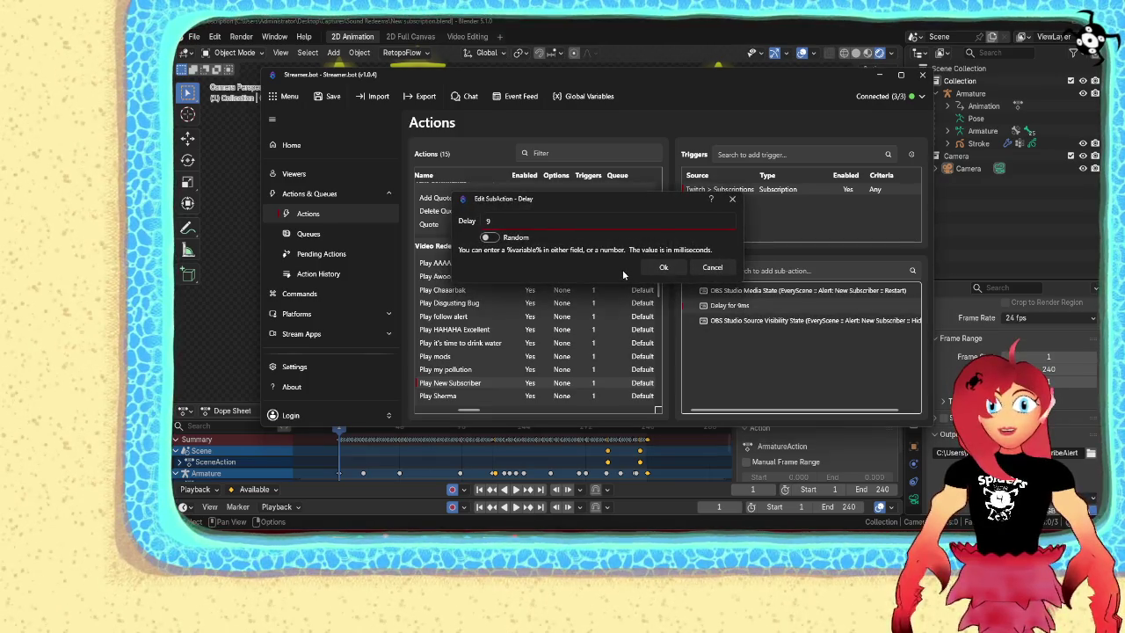
left_click(509, 221)
type("000")
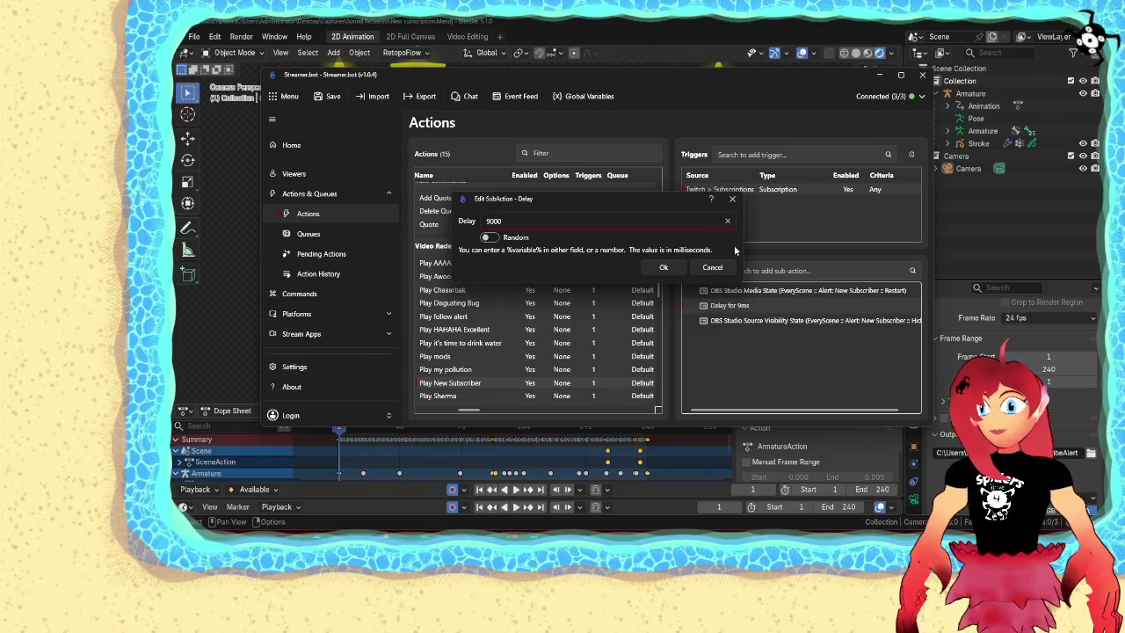
left_click(665, 267)
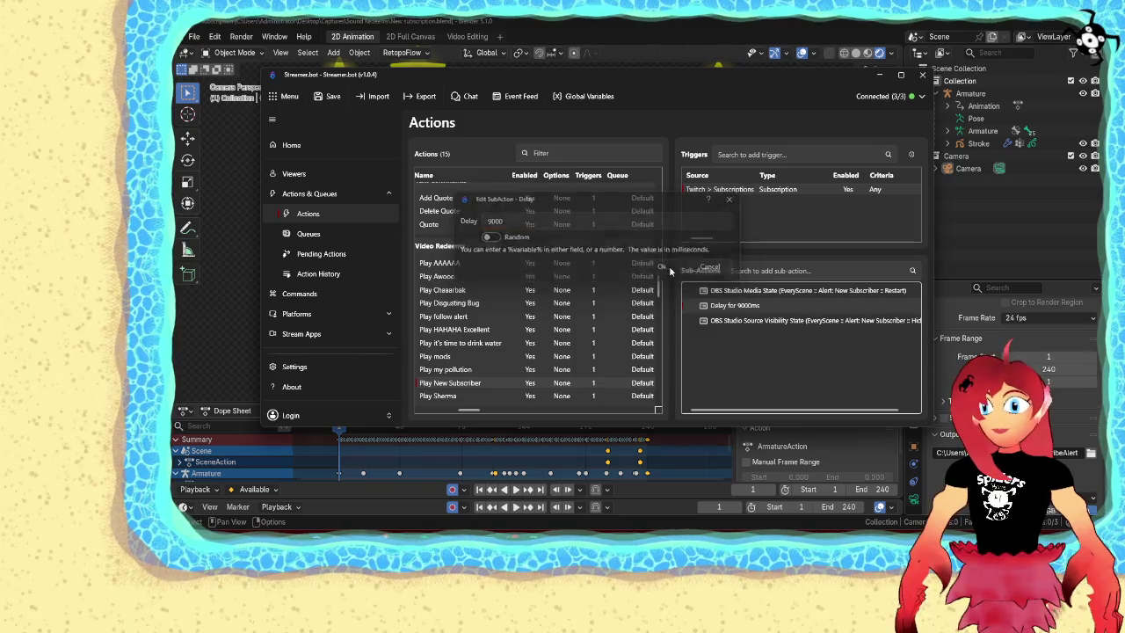
right_click(768, 191)
left_click(778, 200)
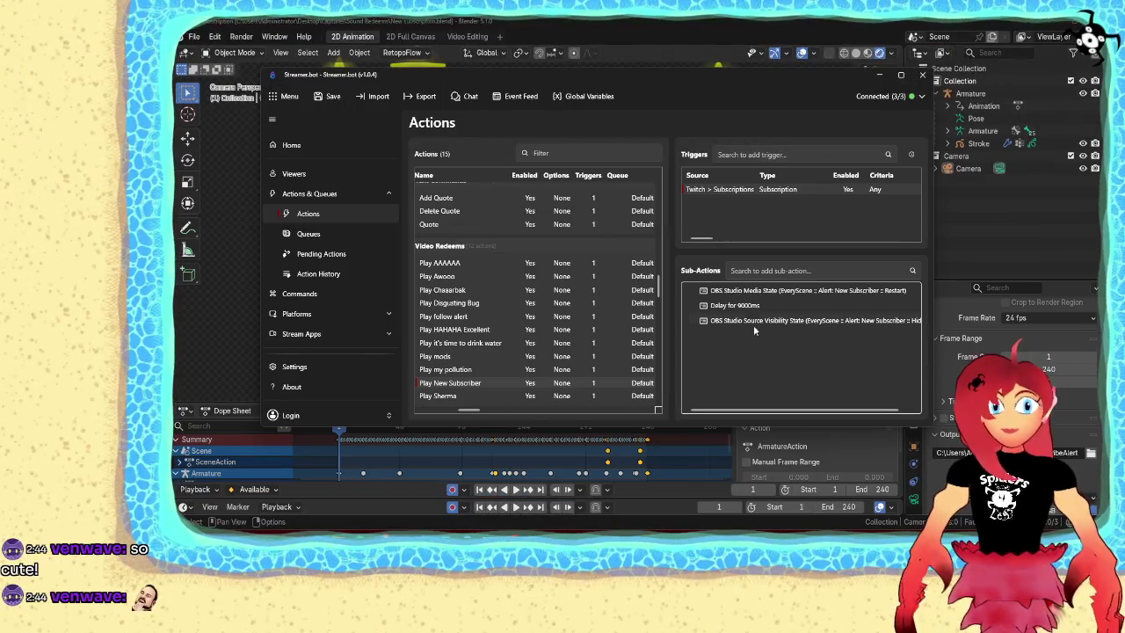
Add a 1000 ms Core Delay sub-action after the hide step
right_click(753, 365)
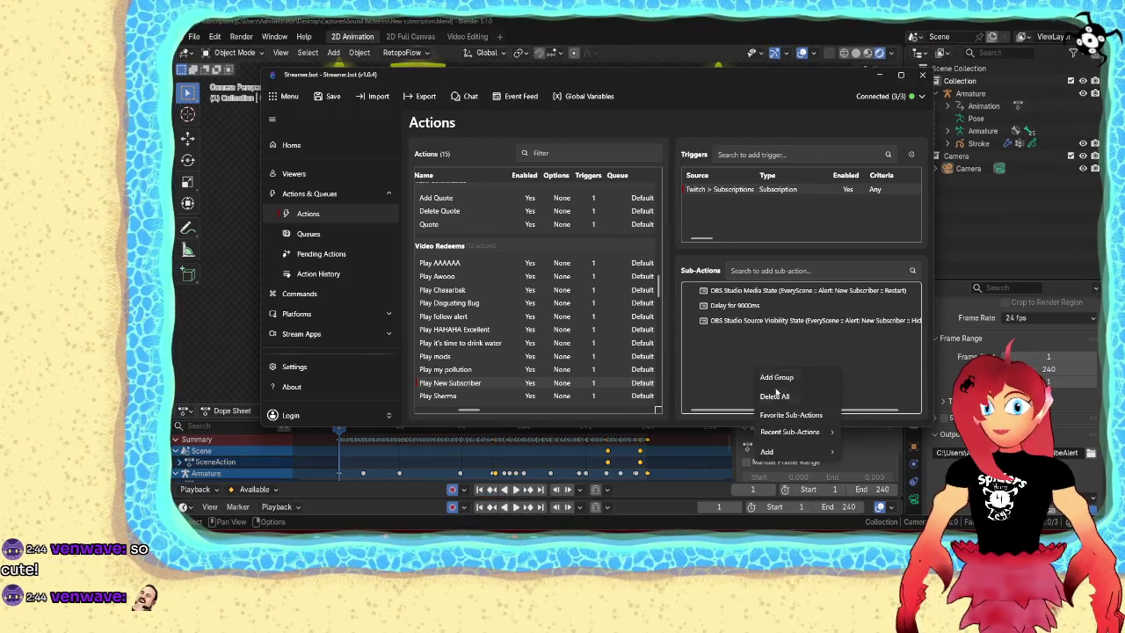
mouse_move(855, 212)
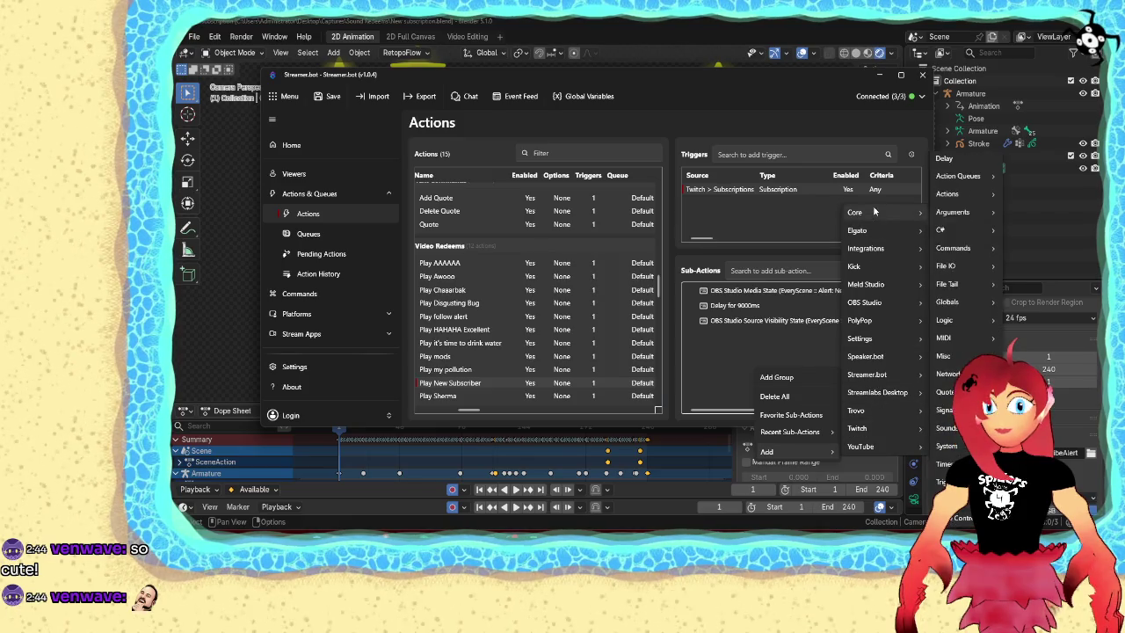
left_click(945, 162)
type("1000")
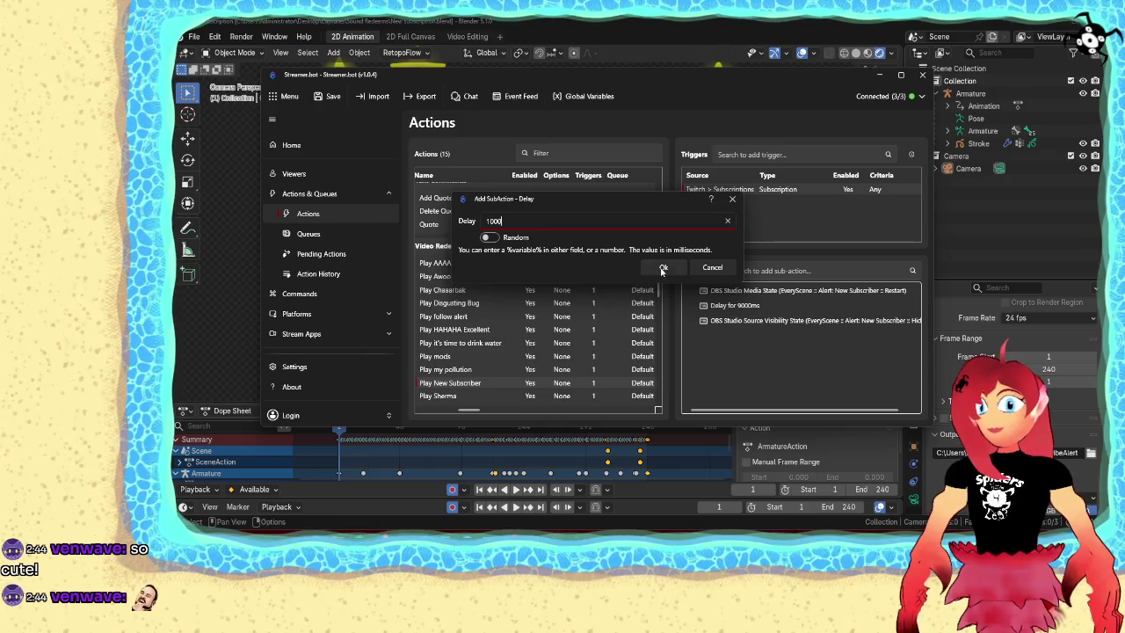
key("Return")
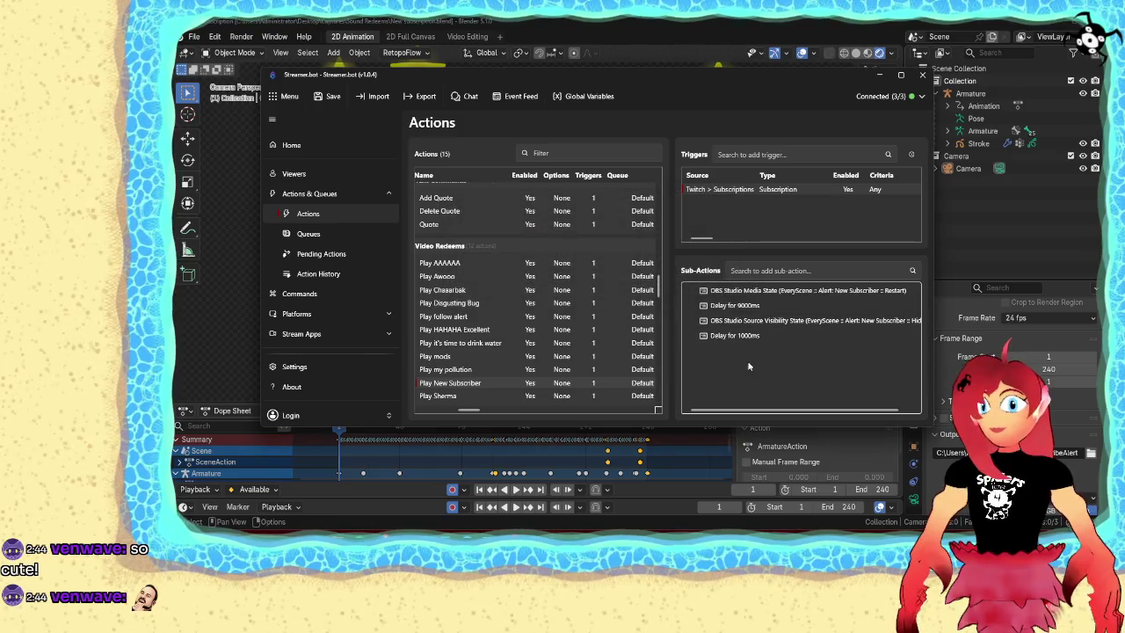
Add a Set Source Visibility State sub-action making Alert: New Subscriber visible
right_click(751, 369)
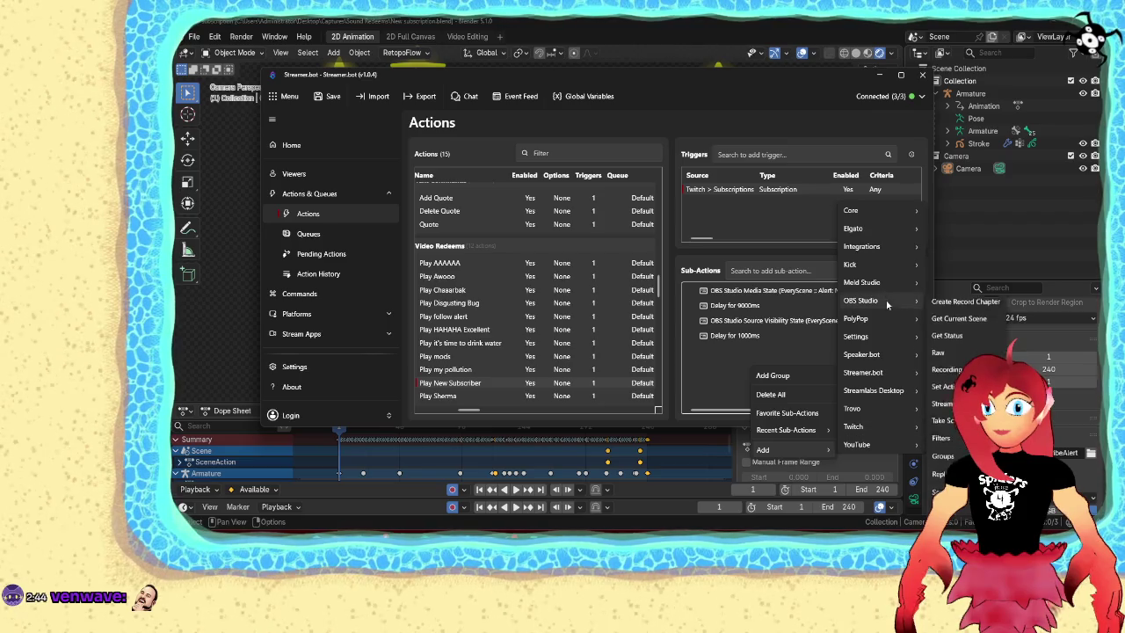
mouse_move(866, 288)
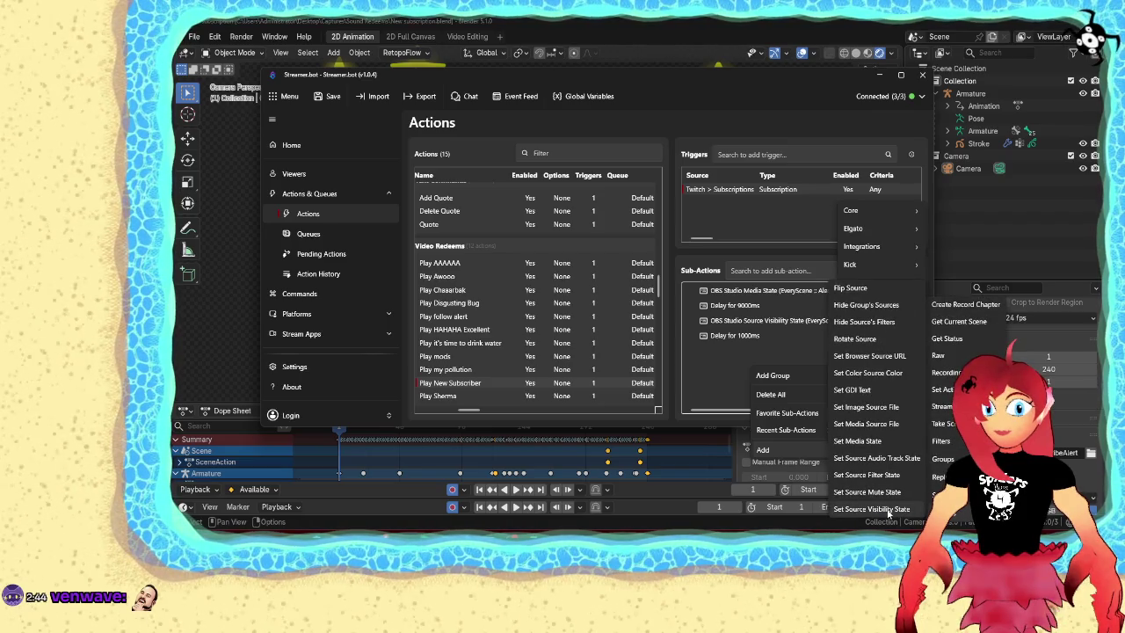
left_click(888, 509)
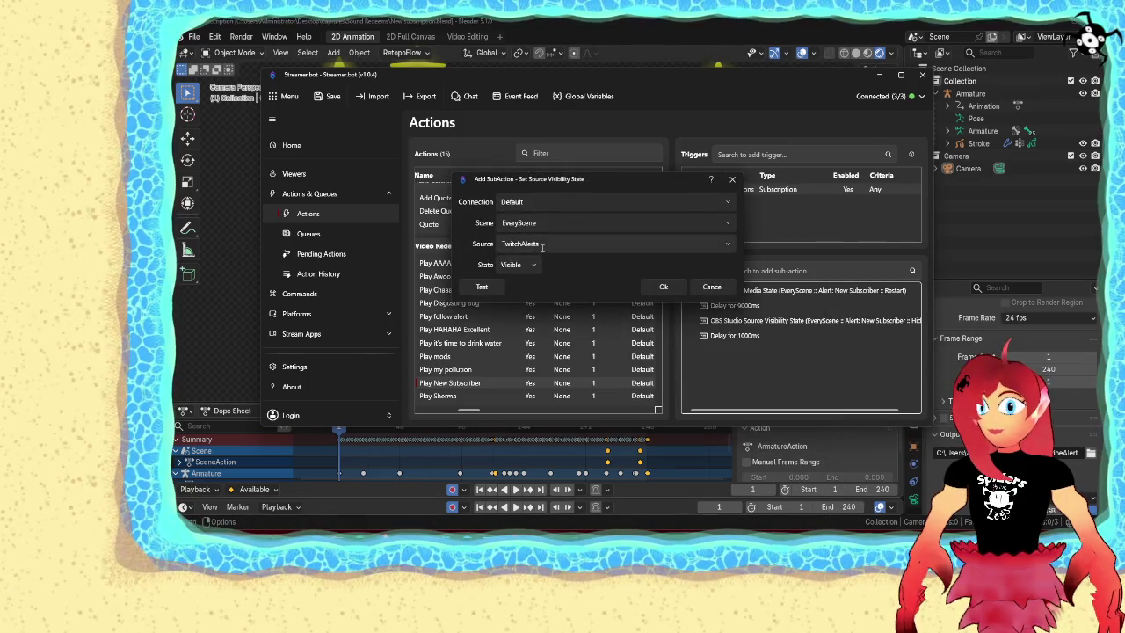
left_click(661, 249)
scroll(603, 375, "down", 2)
scroll(603, 374, "down", 2)
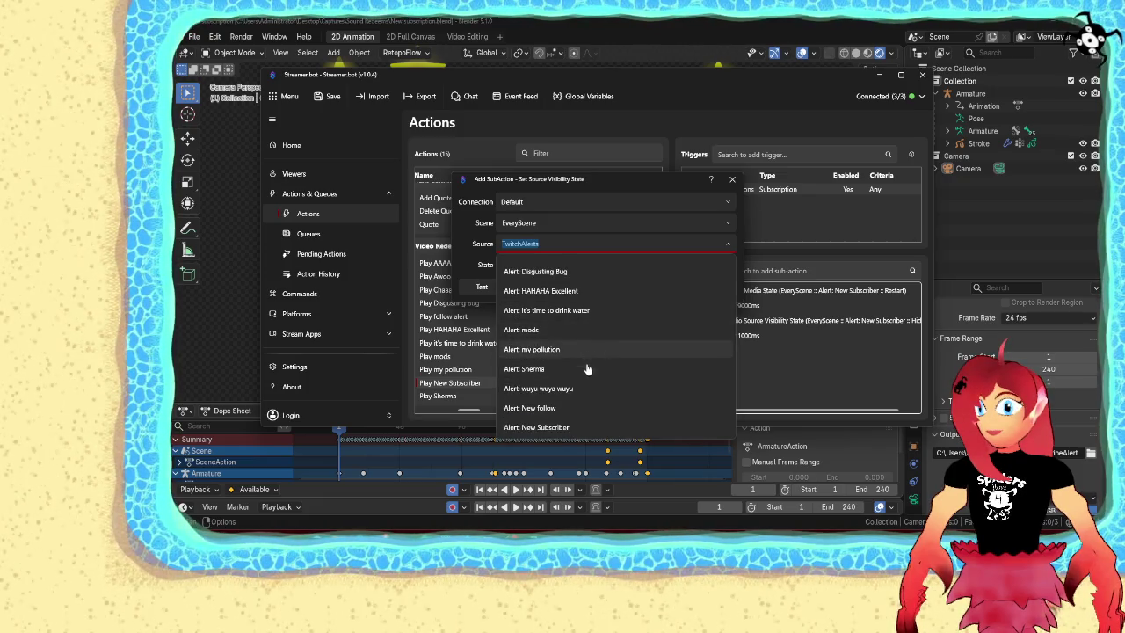
key("Escape")
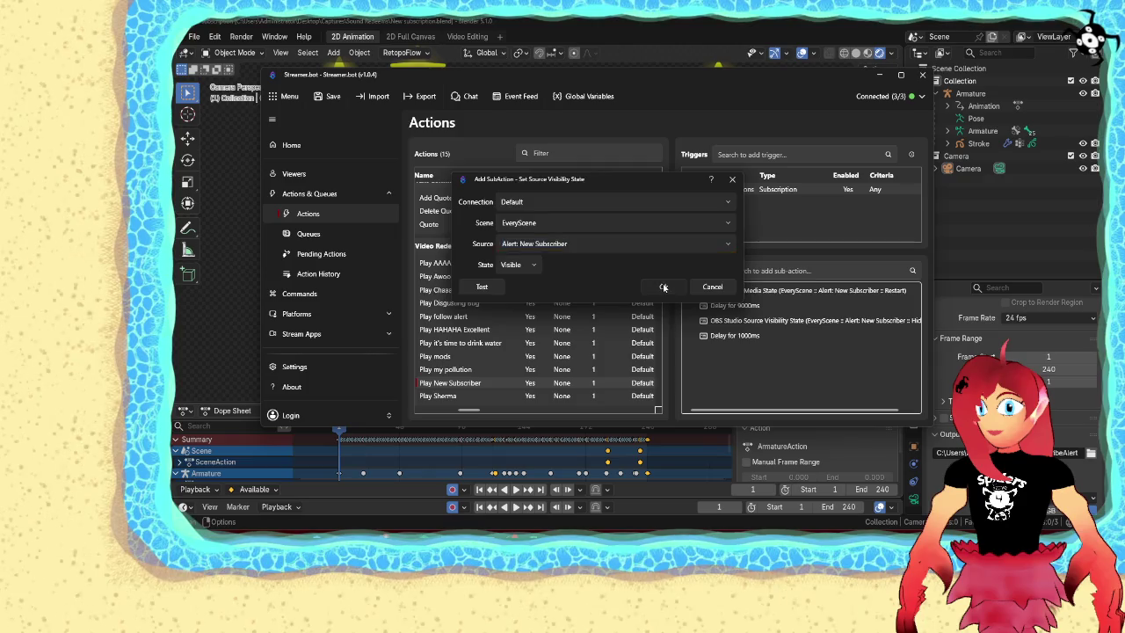
left_click(663, 286)
right_click(747, 189)
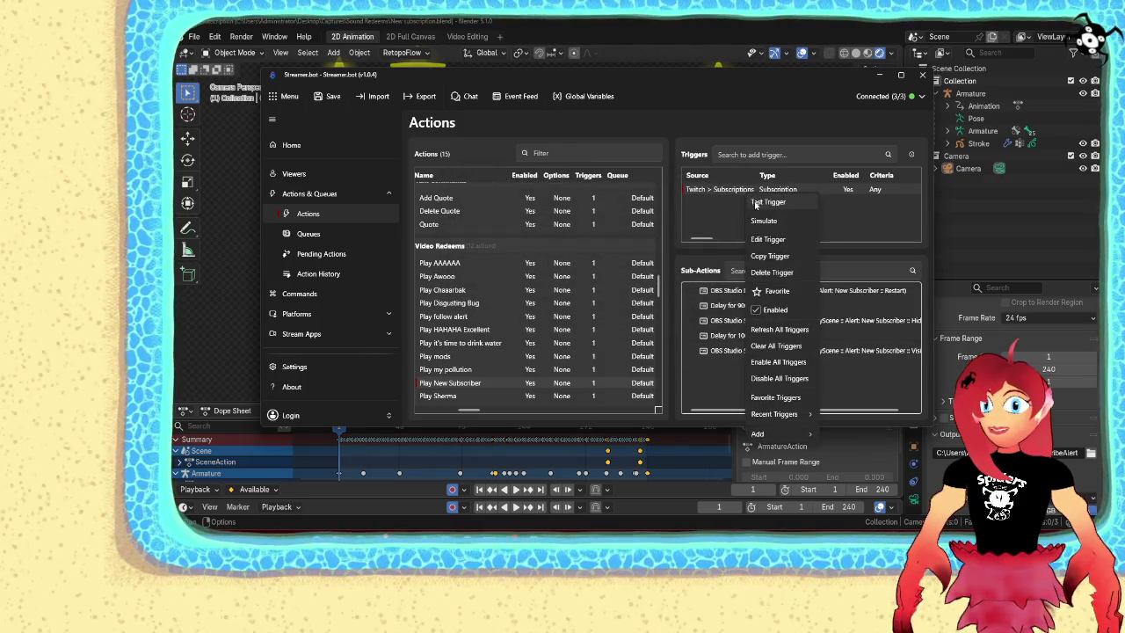
key("Escape")
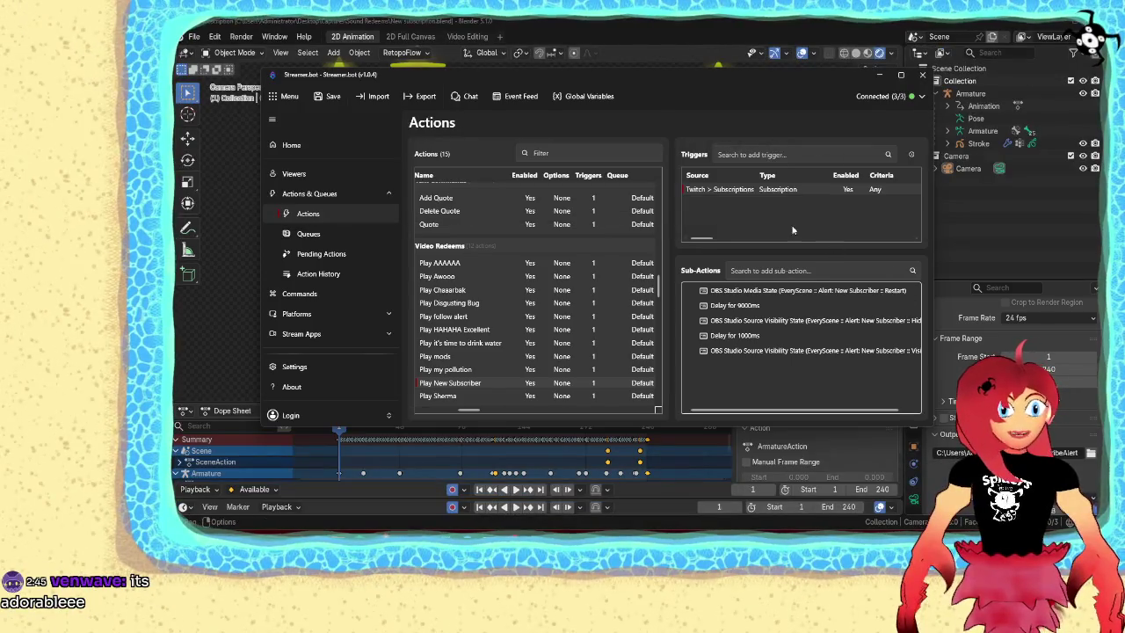
right_click(736, 191)
left_click(754, 196)
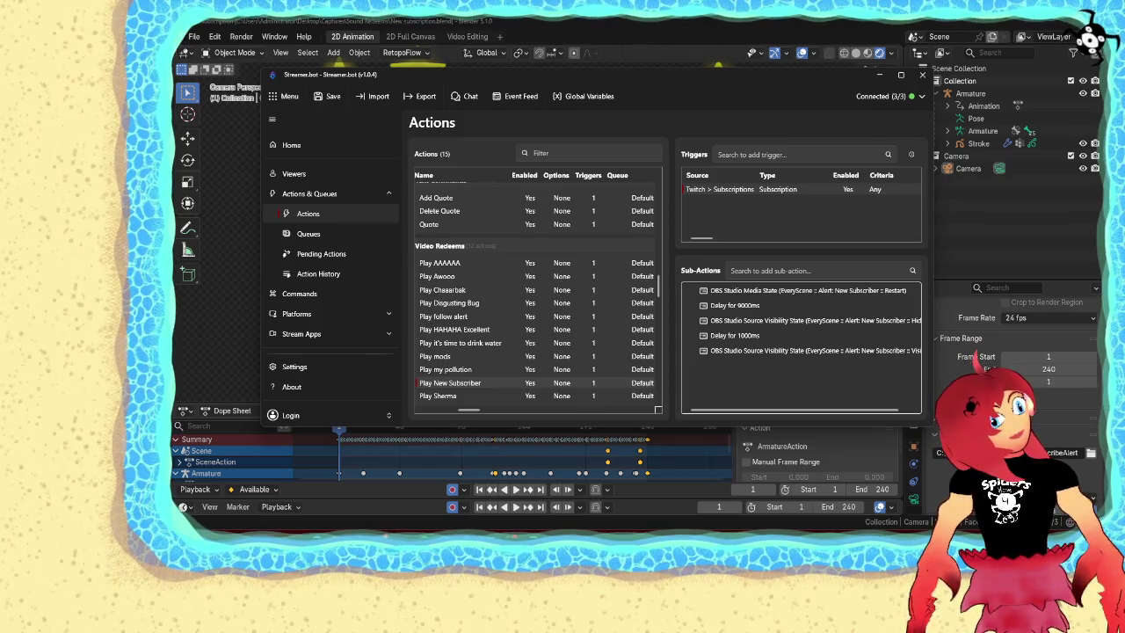
Minimize Streamer.bot and save New subscription.blend in Blender
left_click(879, 75)
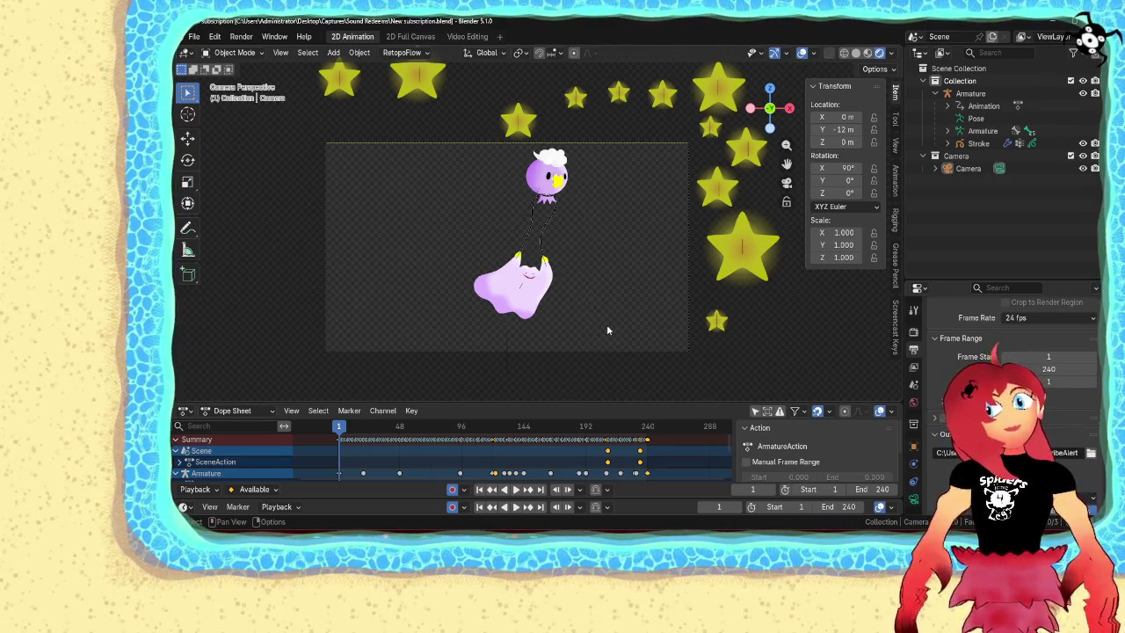
left_click(194, 39)
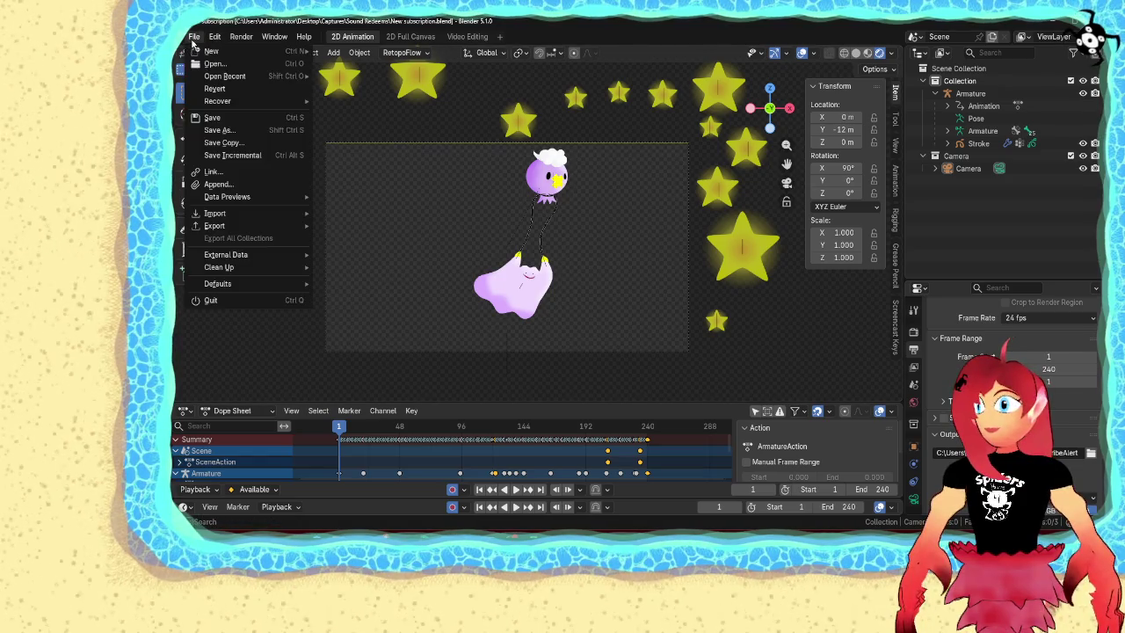
left_click(212, 117)
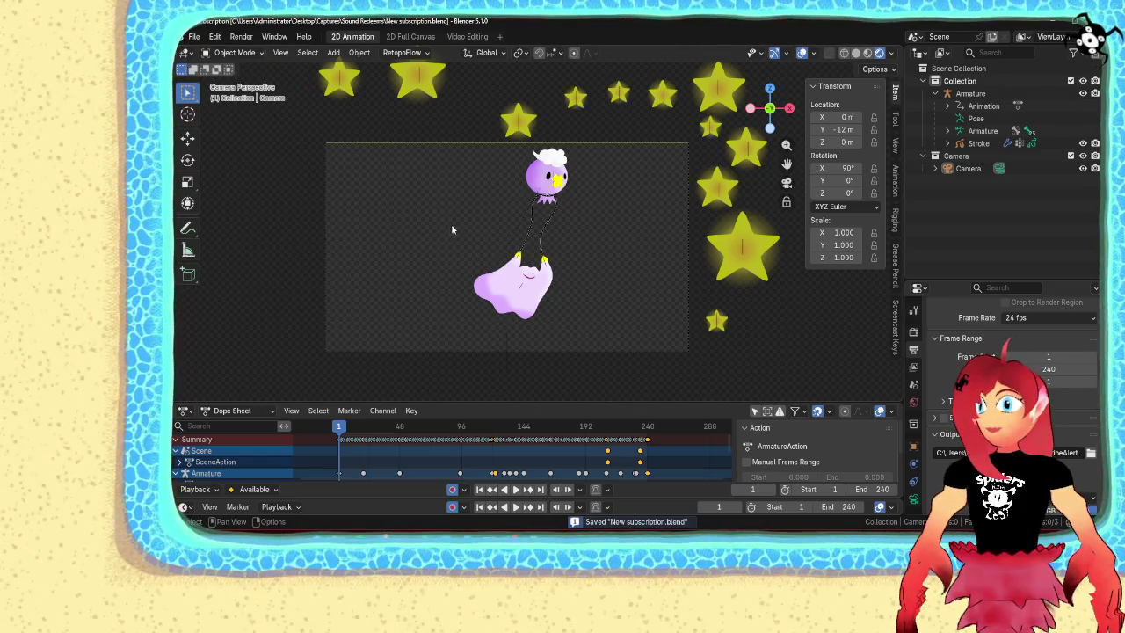